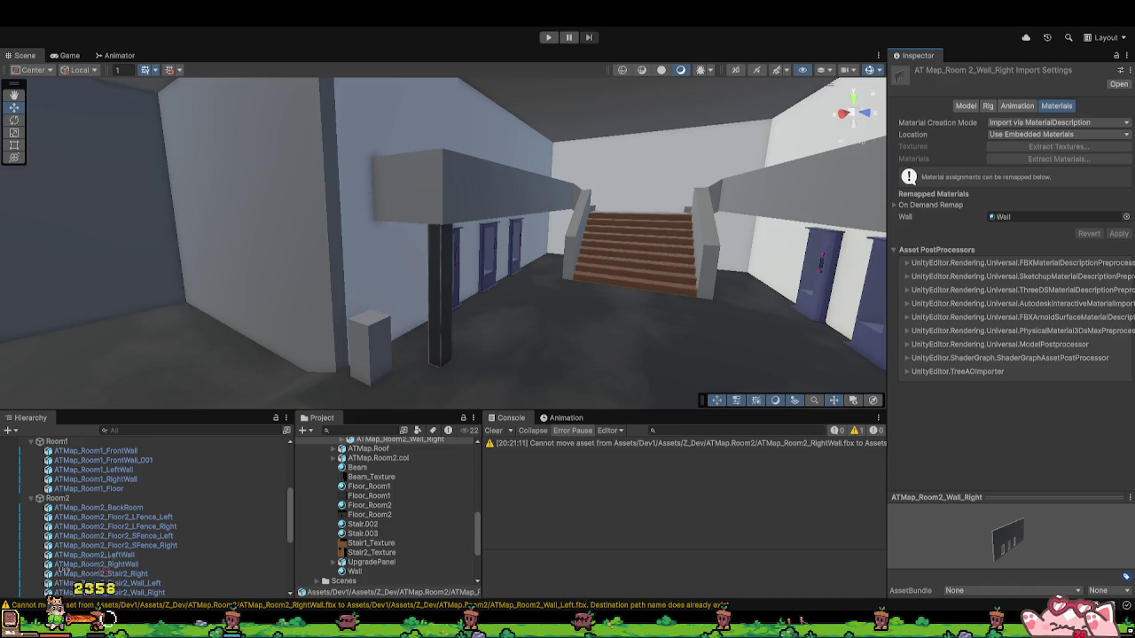
Step: Inspect the Wall material's settings, then select ATMap_Room1_FrontWall and fly the camera around the room
scroll(387, 512, "up", 5)
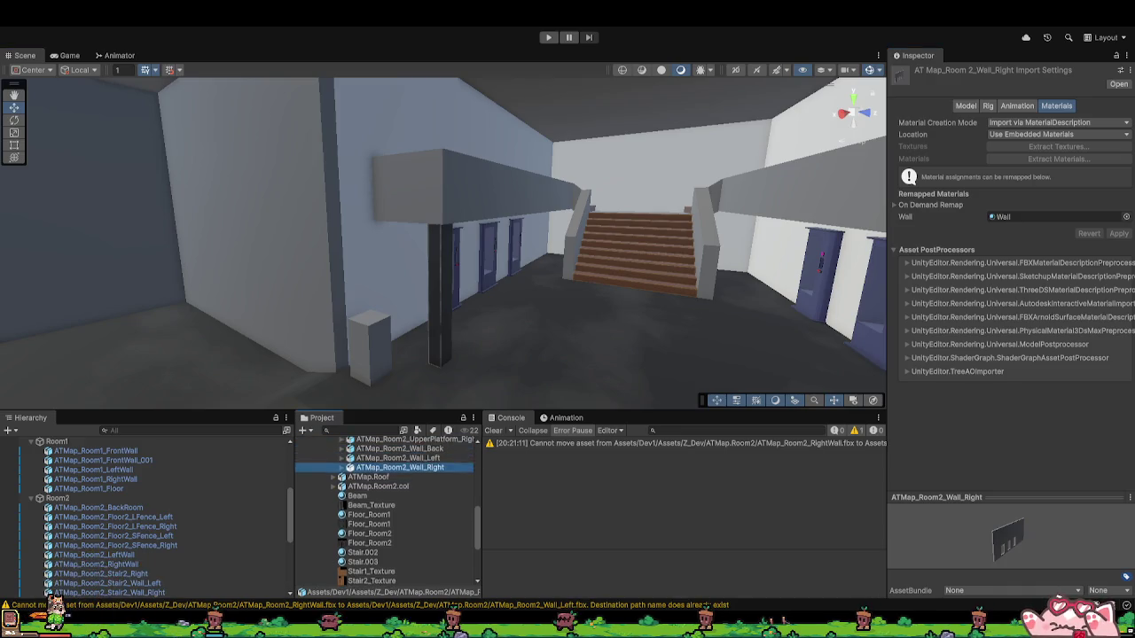
scroll(387, 512, "up", 3)
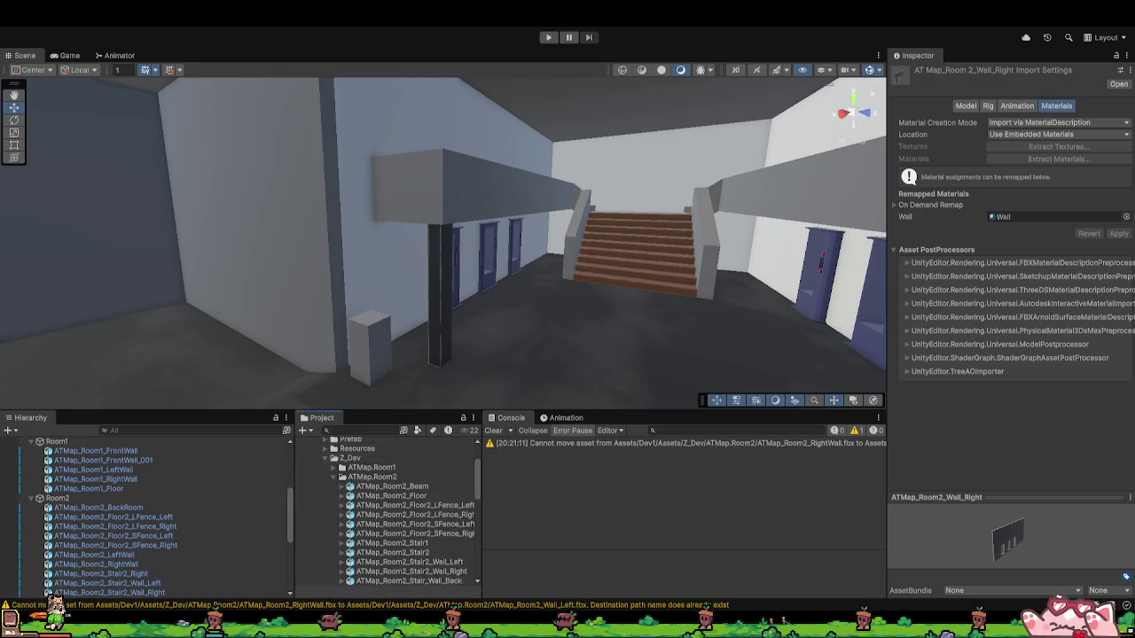
scroll(387, 512, "down", 10)
scroll(387, 512, "up", 2)
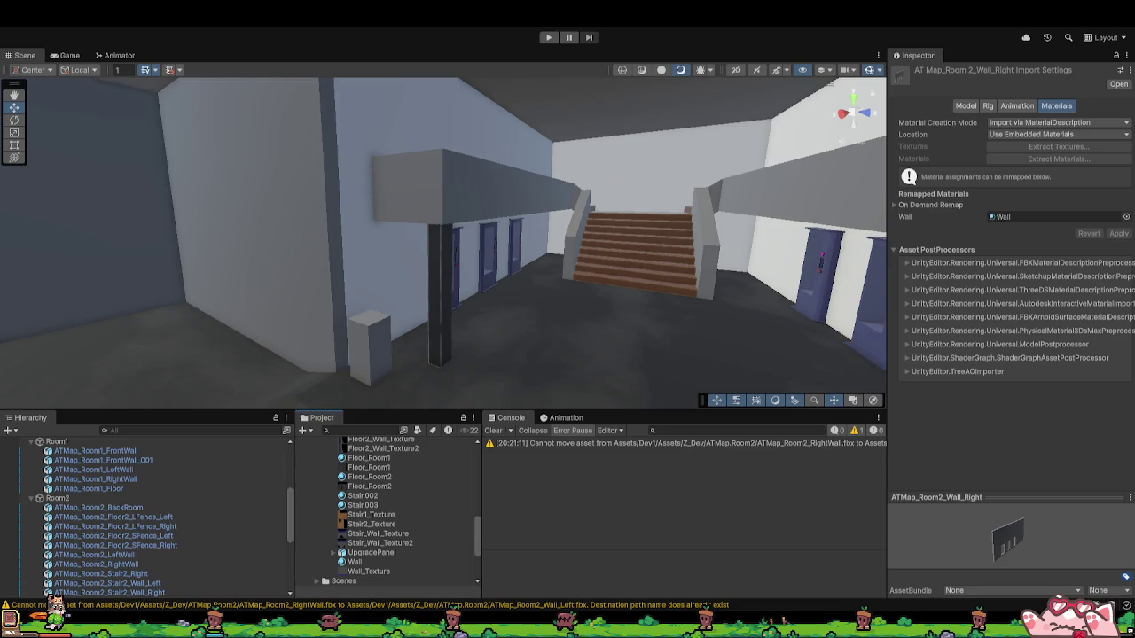
mouse_move(368, 571)
left_mouse_down()
mouse_move(621, 497)
mouse_move(910, 433)
left_mouse_up()
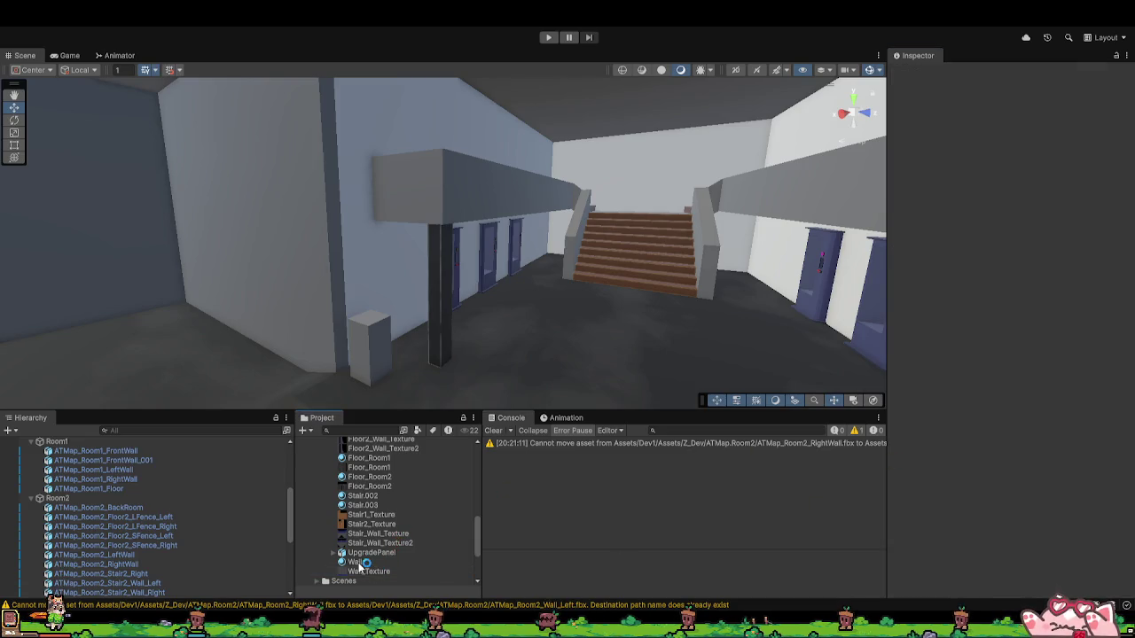
left_click_drag(359, 566, 940, 277)
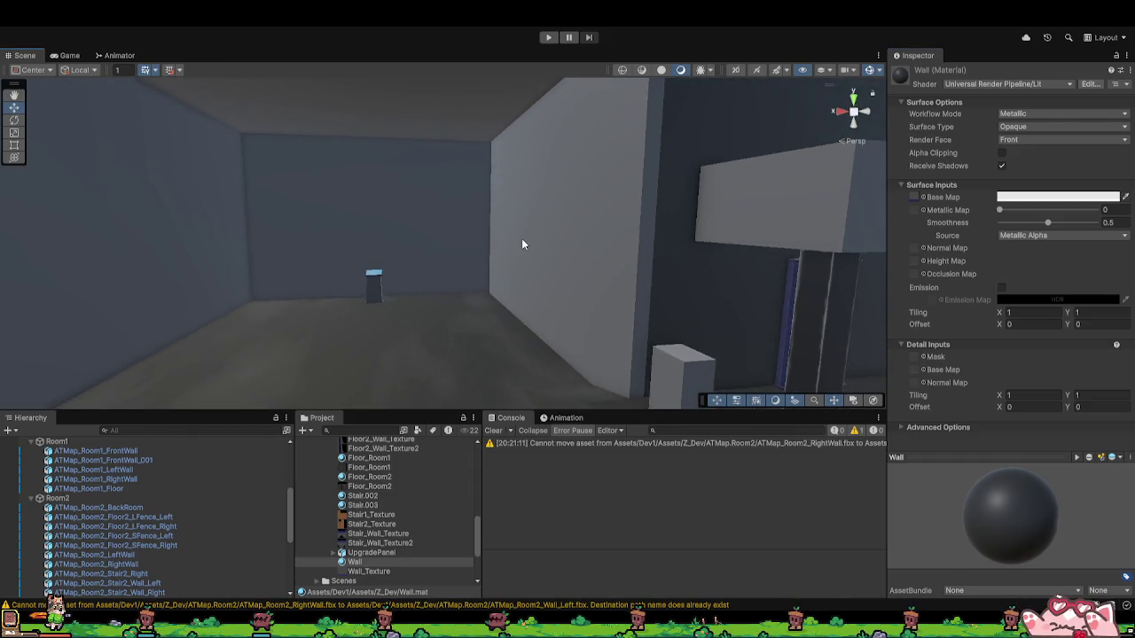
left_click(521, 238)
mouse_move(523, 263)
left_mouse_down()
mouse_move(615, 271)
mouse_move(603, 257)
mouse_move(841, 251)
mouse_move(650, 241)
mouse_move(431, 310)
mouse_move(370, 307)
mouse_move(324, 292)
mouse_move(324, 190)
mouse_move(381, 251)
mouse_move(764, 265)
mouse_move(623, 335)
left_mouse_up()
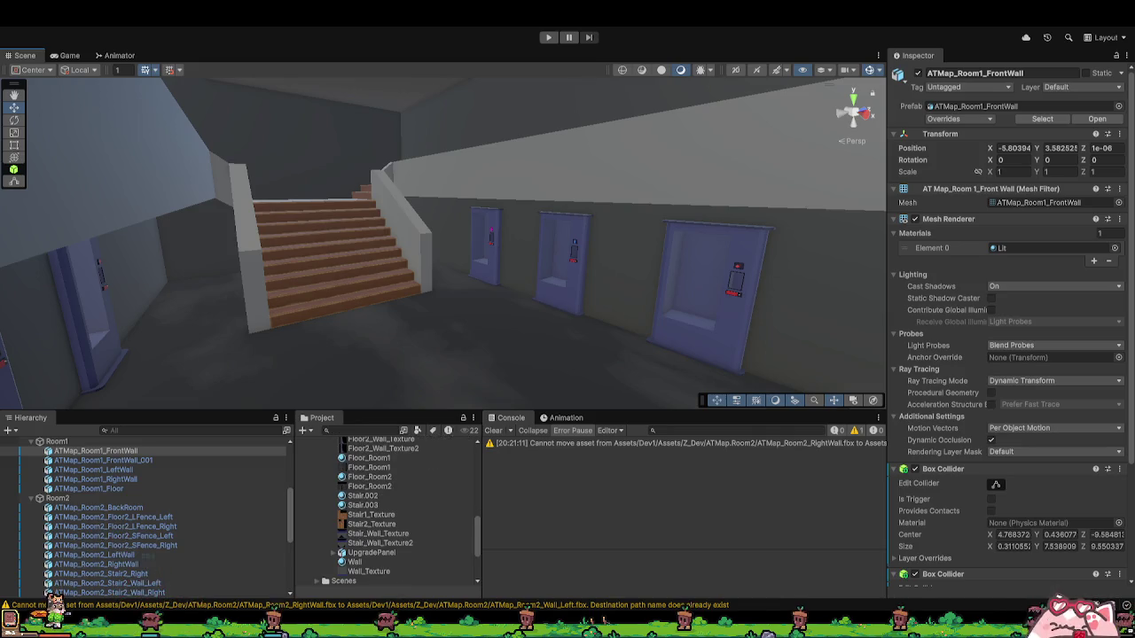
Step: In Blender's Shading workspace, show the Wall_Texture image in the image viewer
key("alt+Tab")
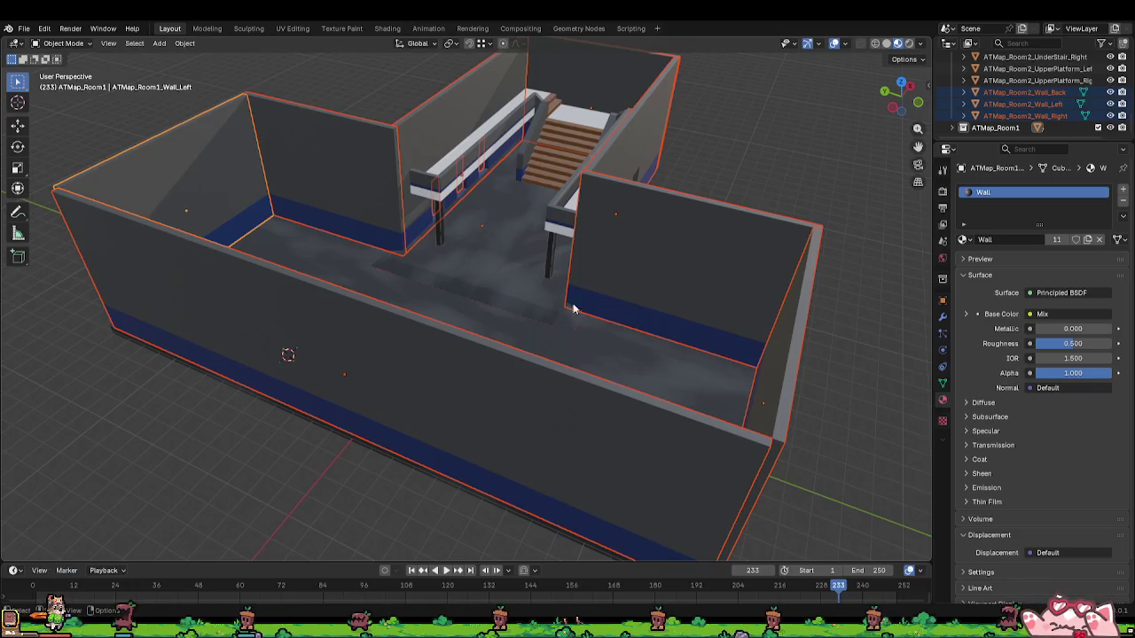
left_click(640, 314)
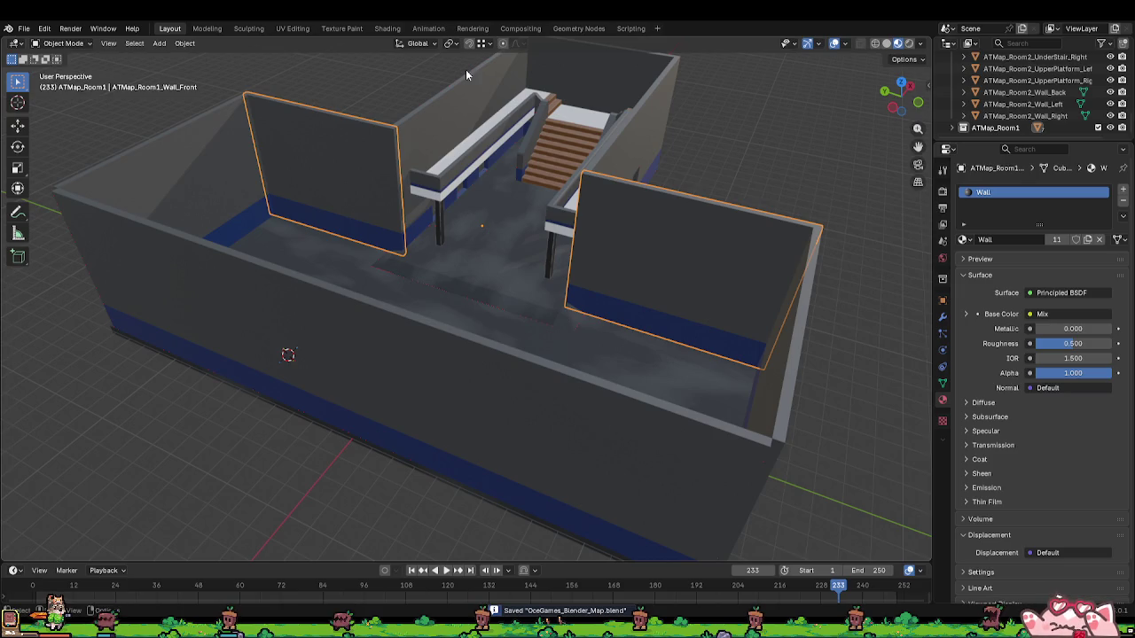
left_click(388, 28)
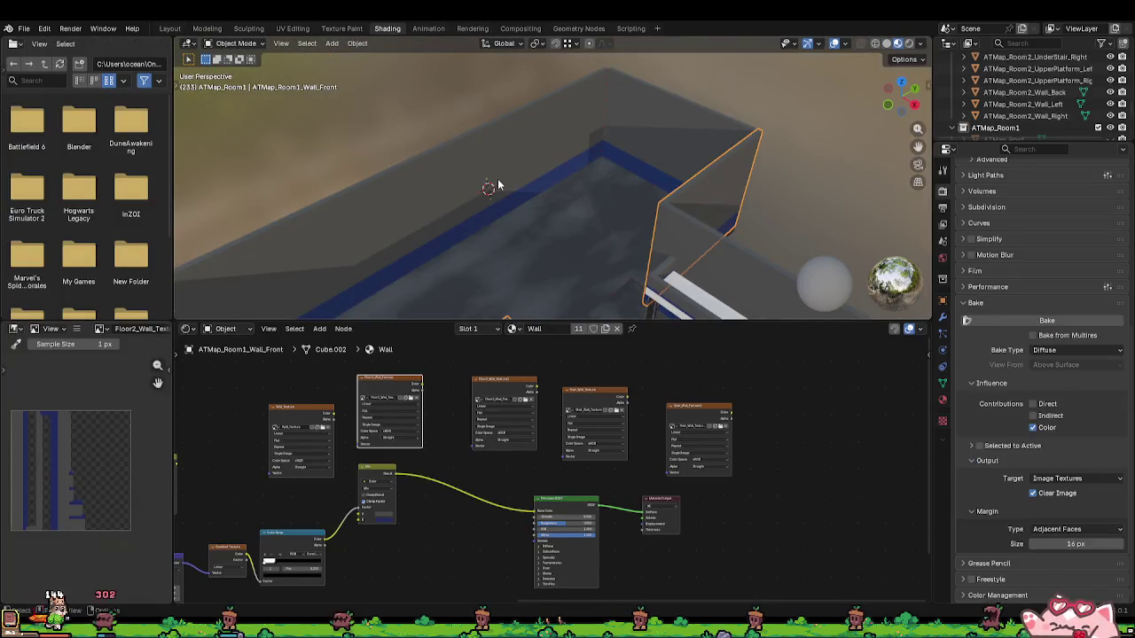
left_click(526, 215)
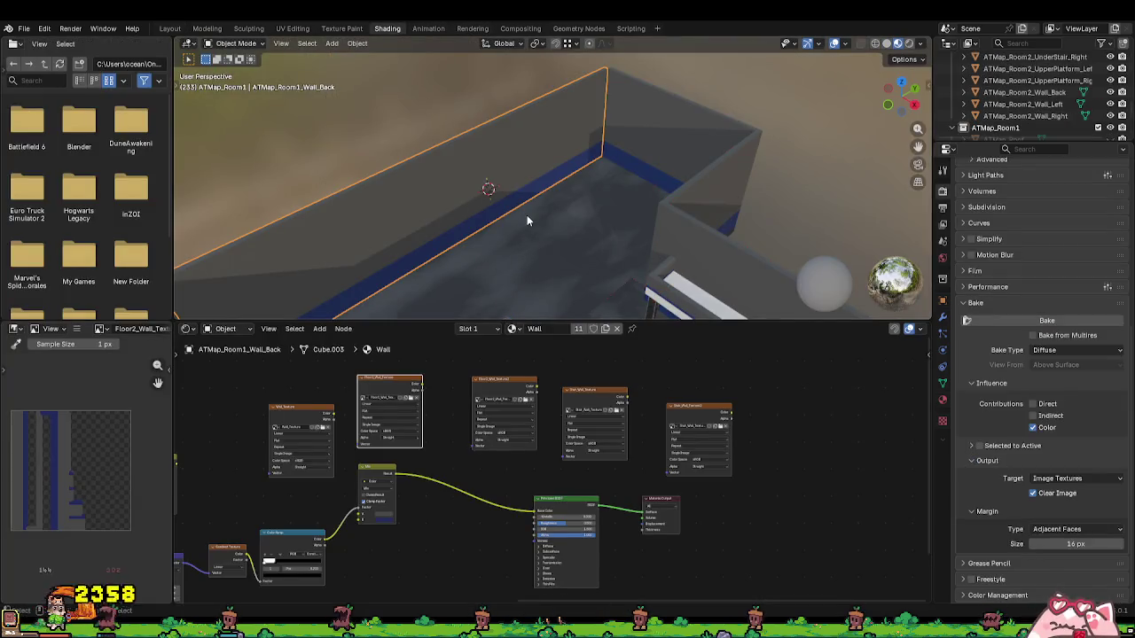
left_click(299, 414)
scroll(468, 214, "up", 3)
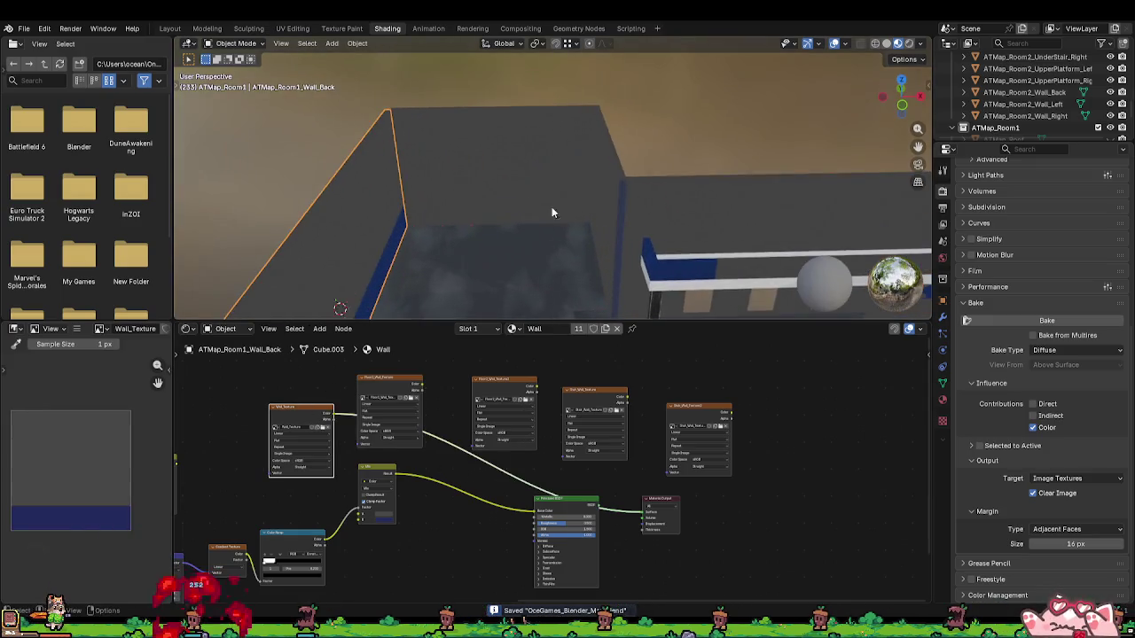
scroll(551, 213, "down", 4)
Step: Smart UV Project the inner front wall in Edit Mode
left_click(459, 201)
key("Tab")
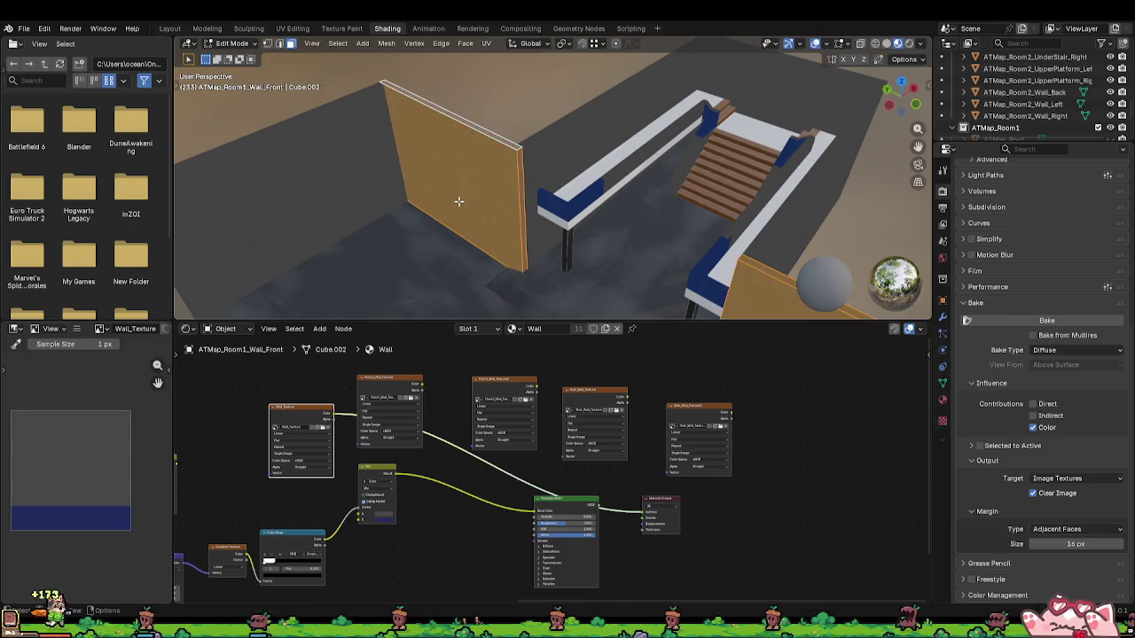
key("u")
left_click(449, 201)
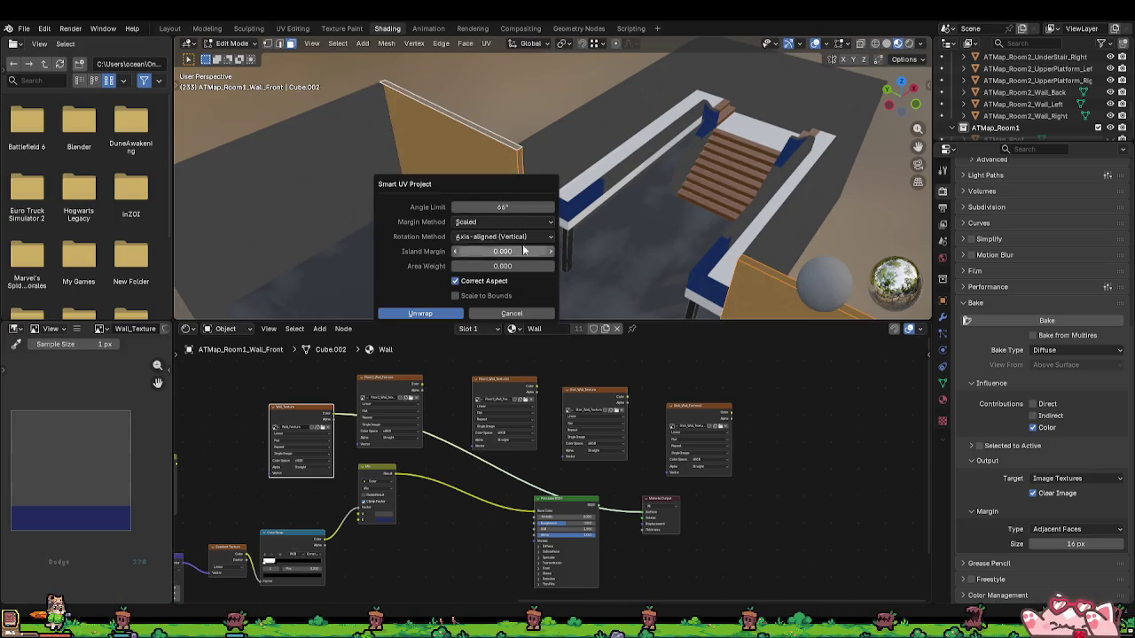
left_click(459, 314)
Step: Cube-project both front wall faces, return to Object Mode and open UV Editing
scroll(607, 242, "up", 5)
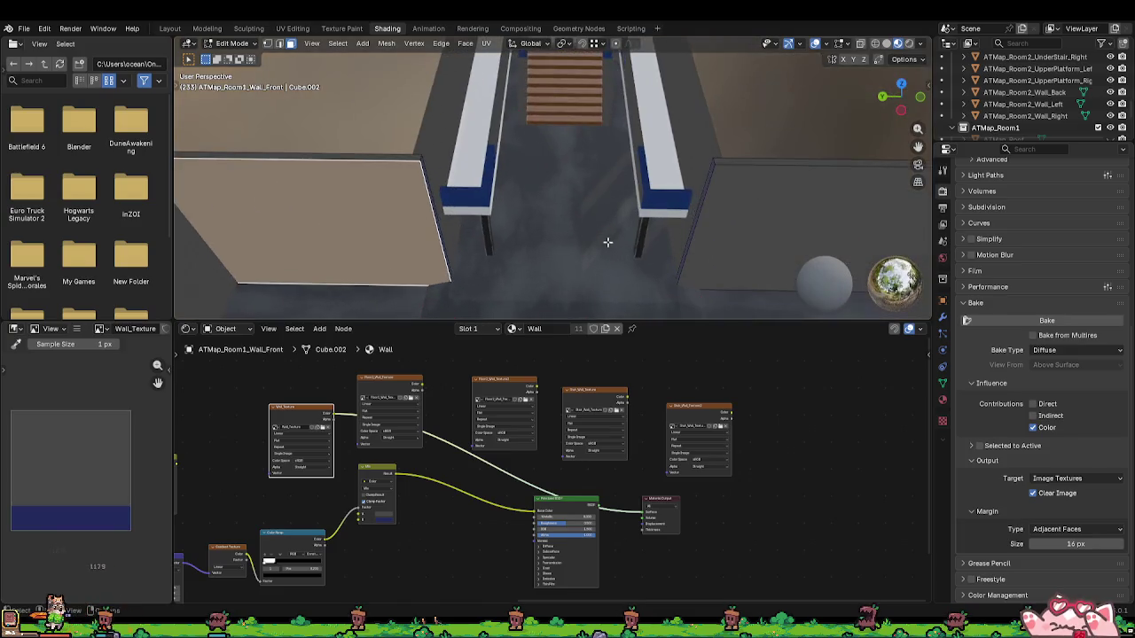
mouse_move(608, 242)
left_mouse_down()
mouse_move(755, 202)
mouse_move(499, 177)
mouse_move(474, 139)
left_mouse_up()
left_click(786, 199, "shift")
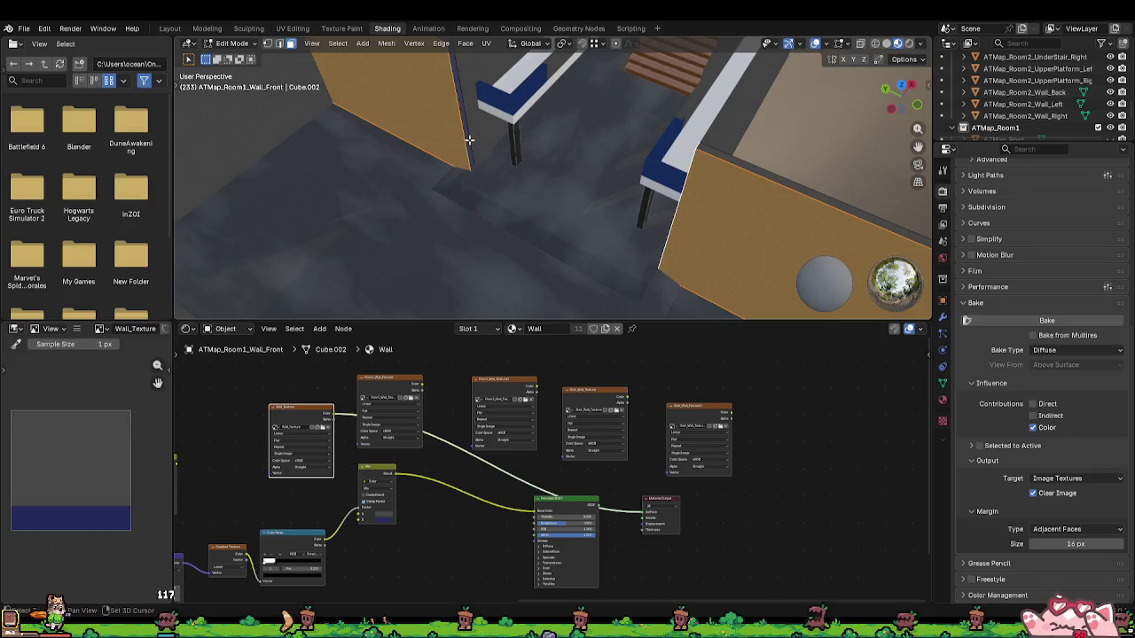
key("u")
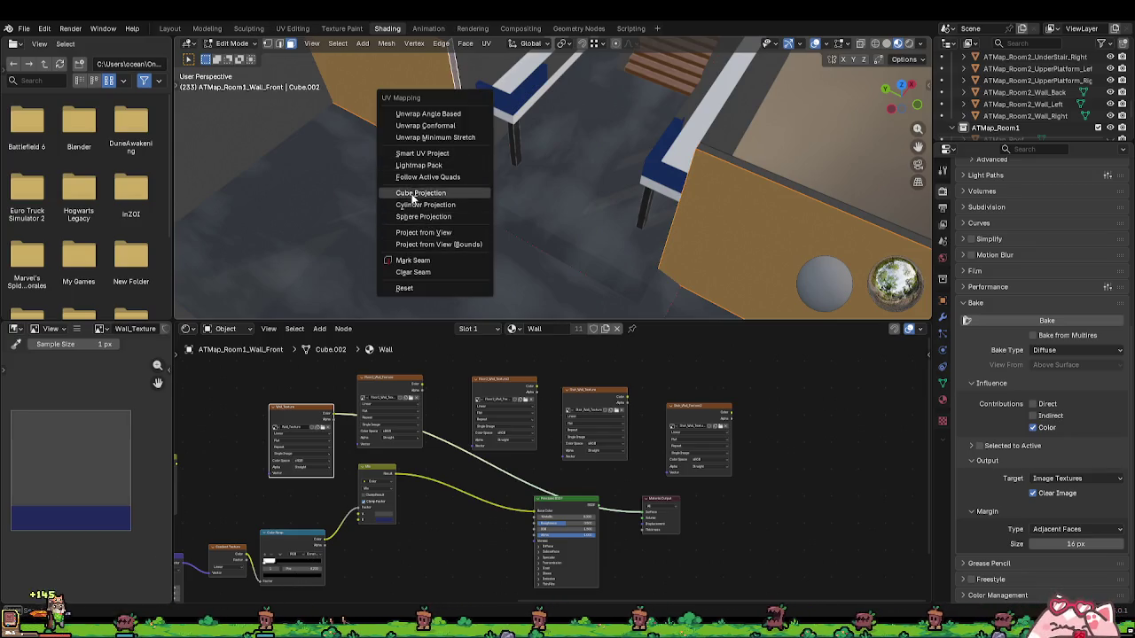
left_click(413, 199)
key("Tab")
left_click_drag(468, 190, 498, 161)
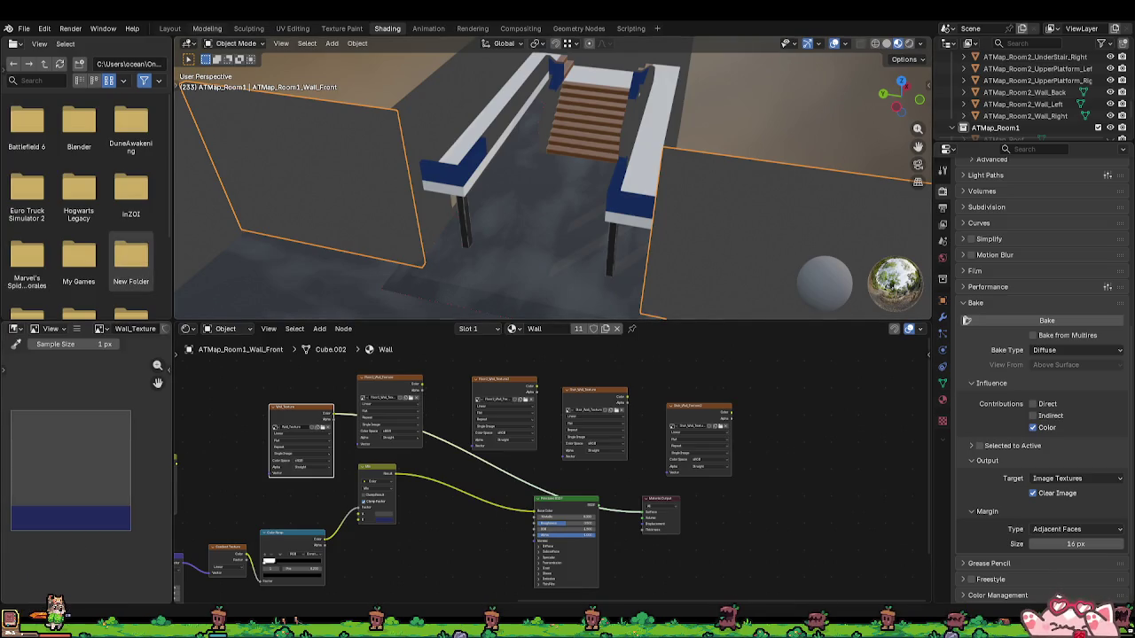
left_click(293, 29)
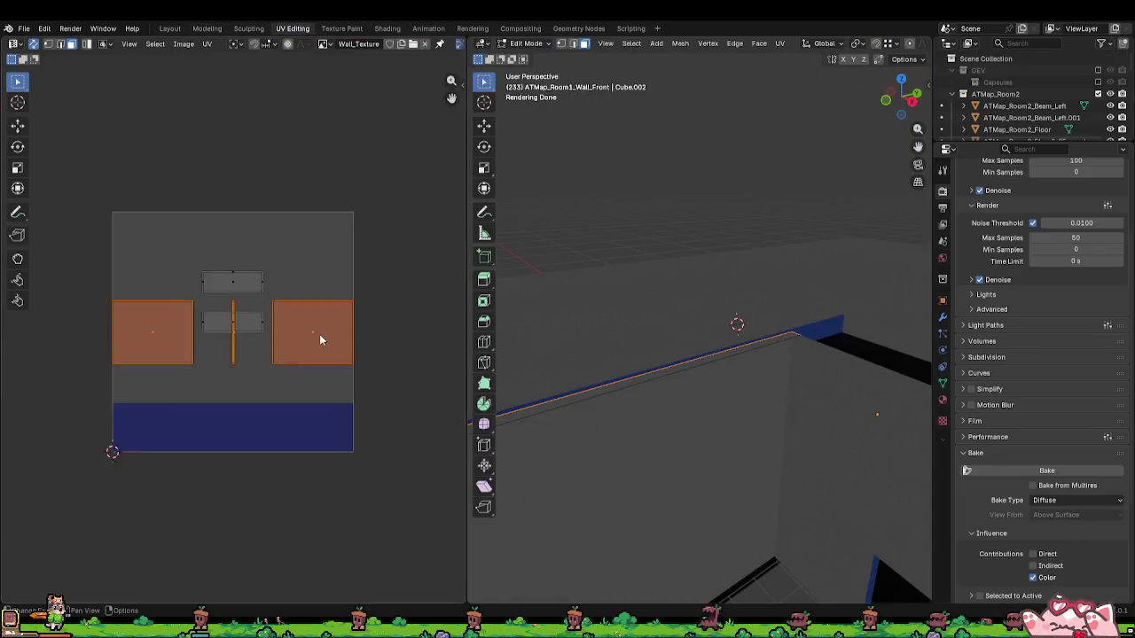
Step: Keep only the thin vertical strip UV island selected, then return to the Layout workspace
scroll(319, 339, "up", 2)
left_click(235, 335)
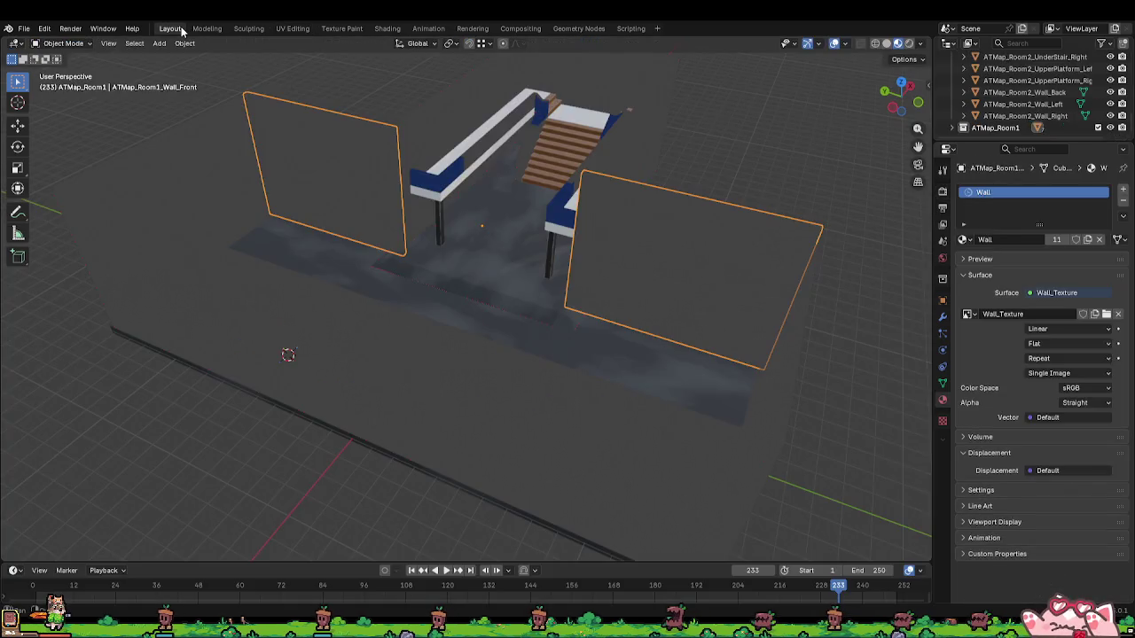
left_click(172, 29)
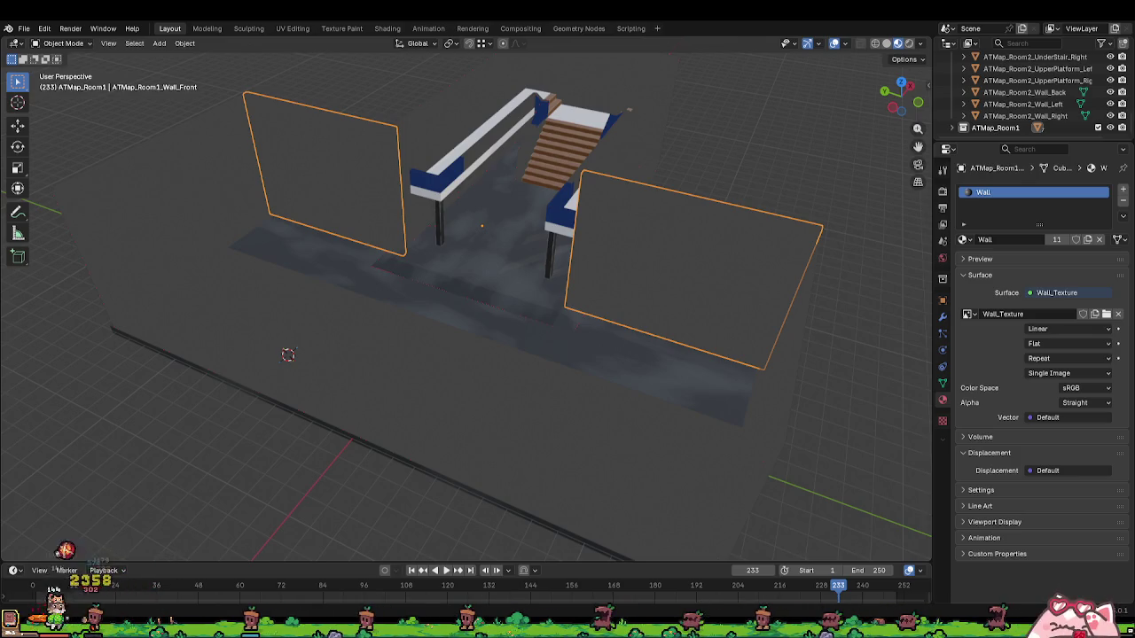
Step: In Edit Mode, cube-project the left and then the right front wall face
key("Tab")
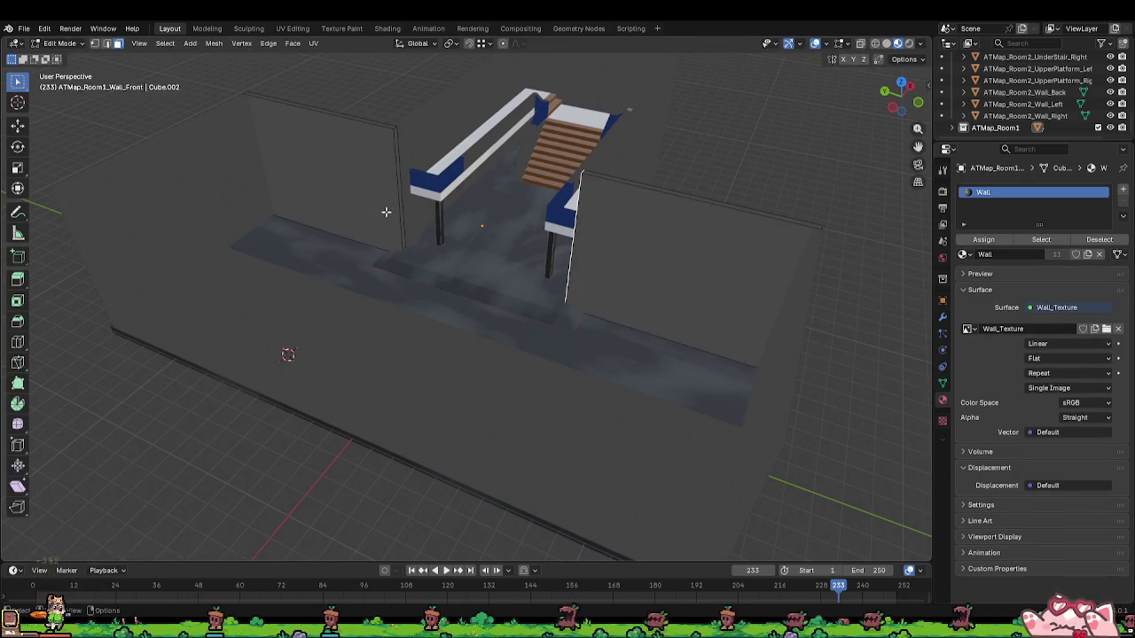
key("a")
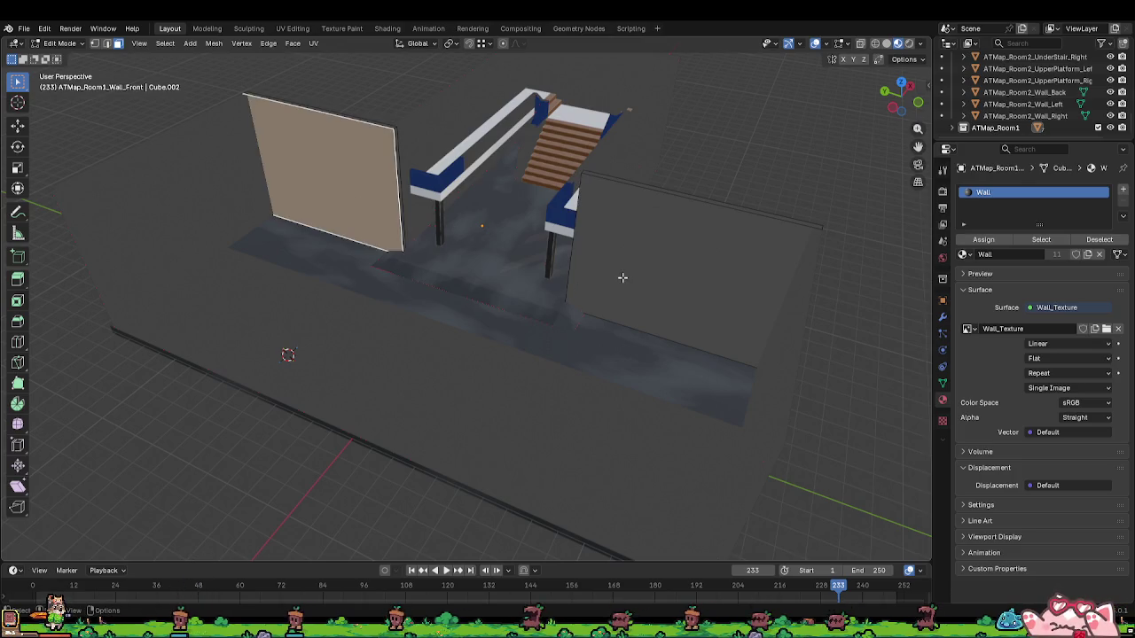
key("u")
left_click(550, 279)
left_click(574, 272)
key("u")
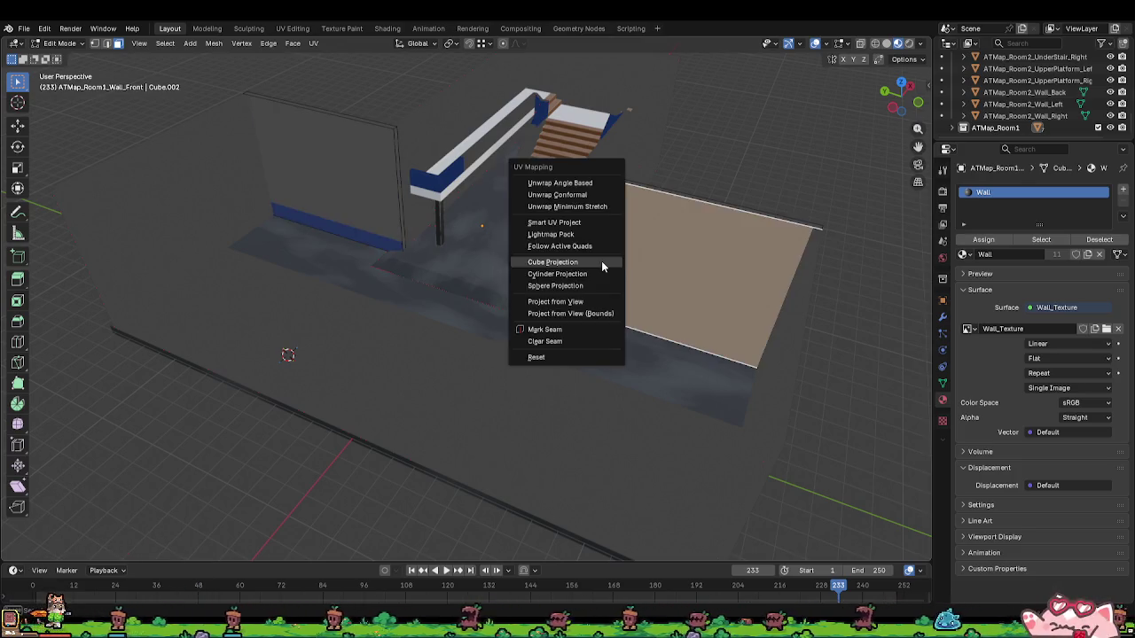
left_click(549, 261)
Step: Reproject each wall face with cube projection (size 7.539) so the blue baseboard runs along the bottom
left_click(397, 200)
key("u")
left_click(399, 202)
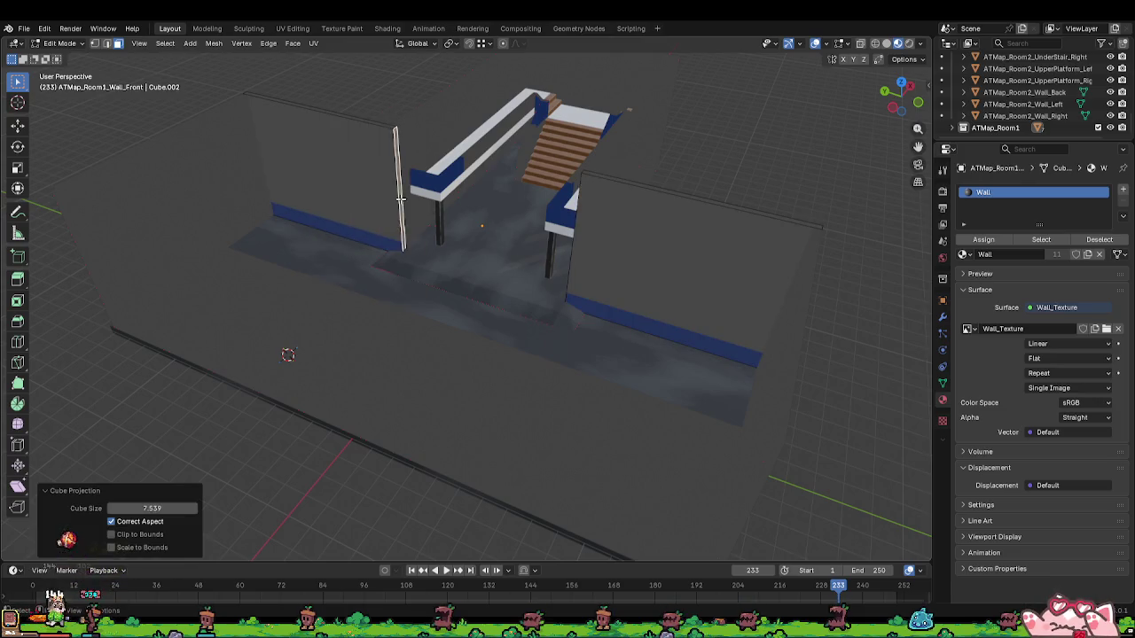
left_click(582, 172)
key("u")
left_click(582, 173)
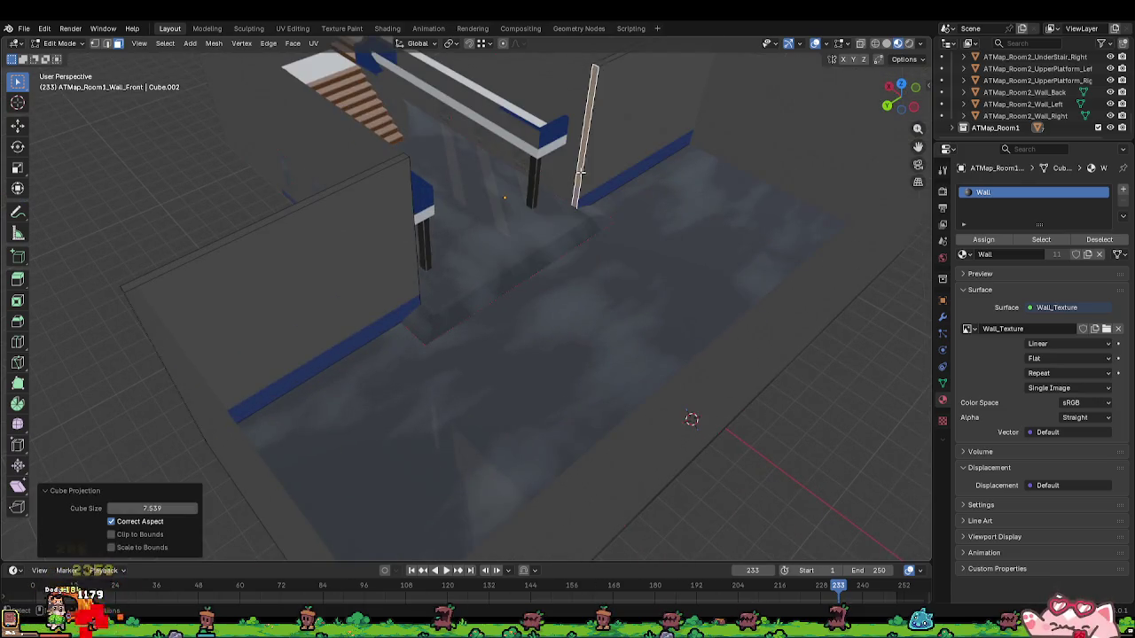
scroll(615, 178, "up", 5)
left_click_drag(516, 225, 410, 195)
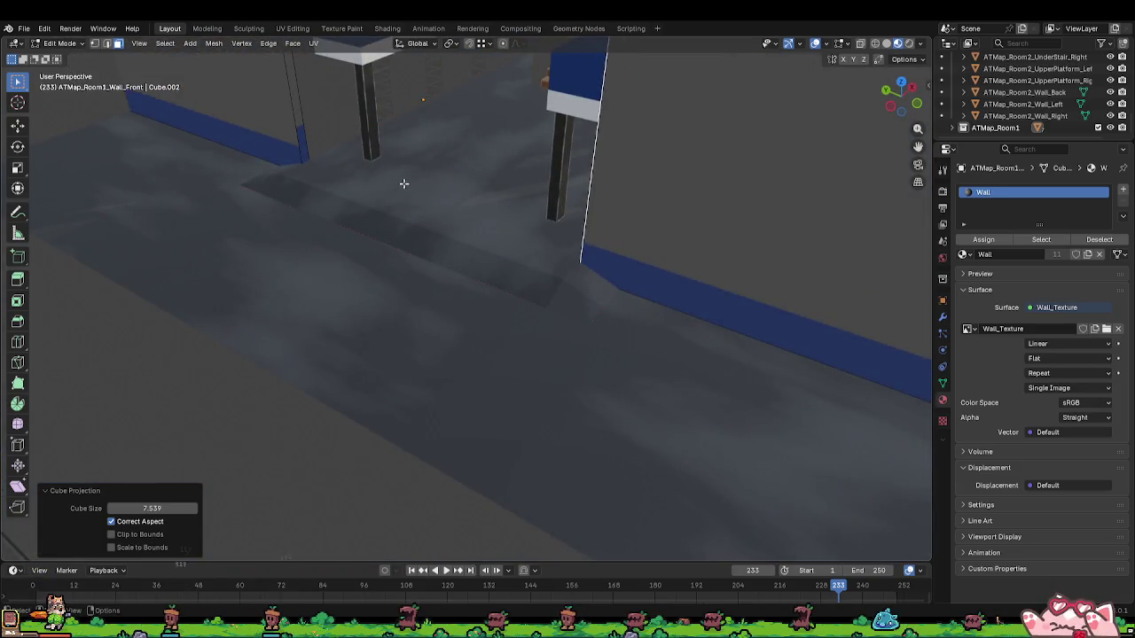
left_click(248, 28)
Step: In UV Editing, pick the lower rectangle and upper UV islands of the front wall
left_click(292, 28)
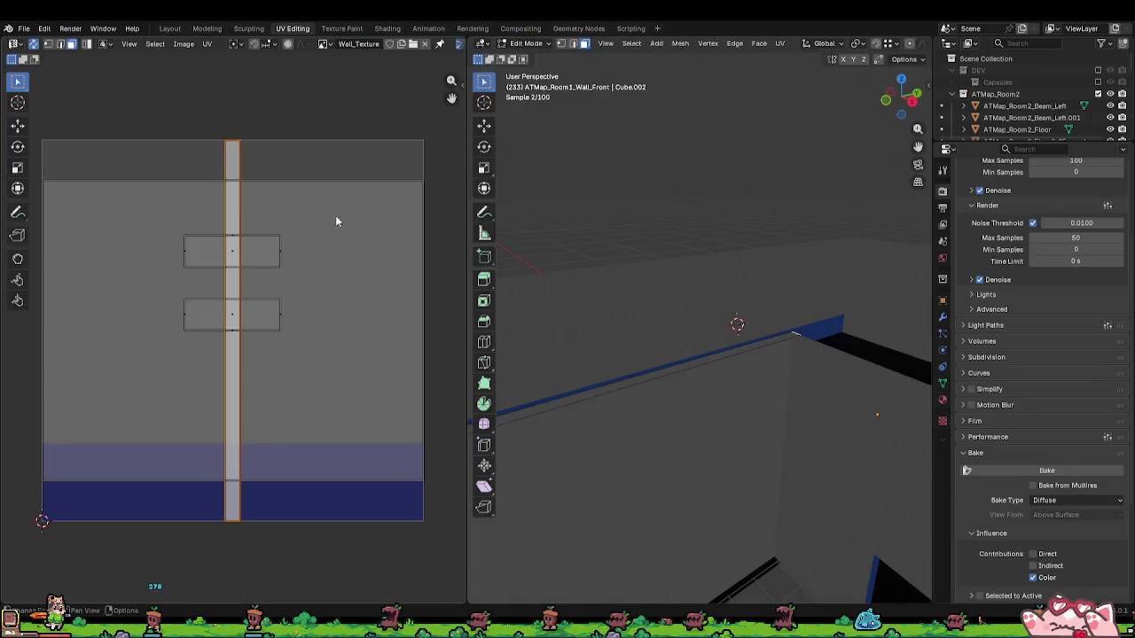
left_click(228, 317)
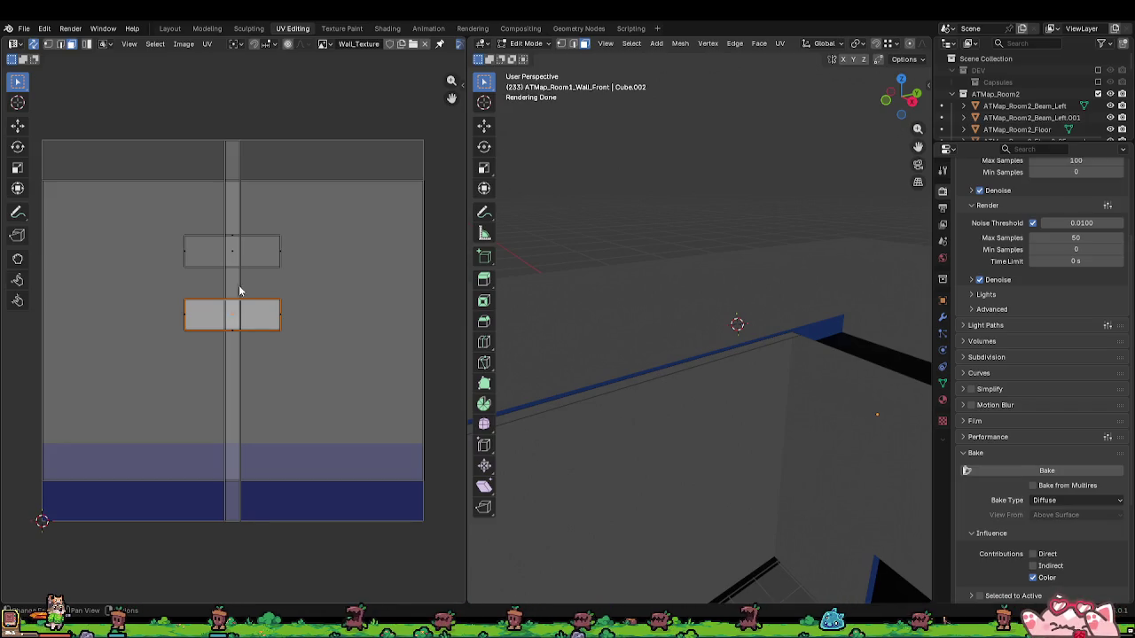
left_click(242, 205)
scroll(754, 391, "down", 4)
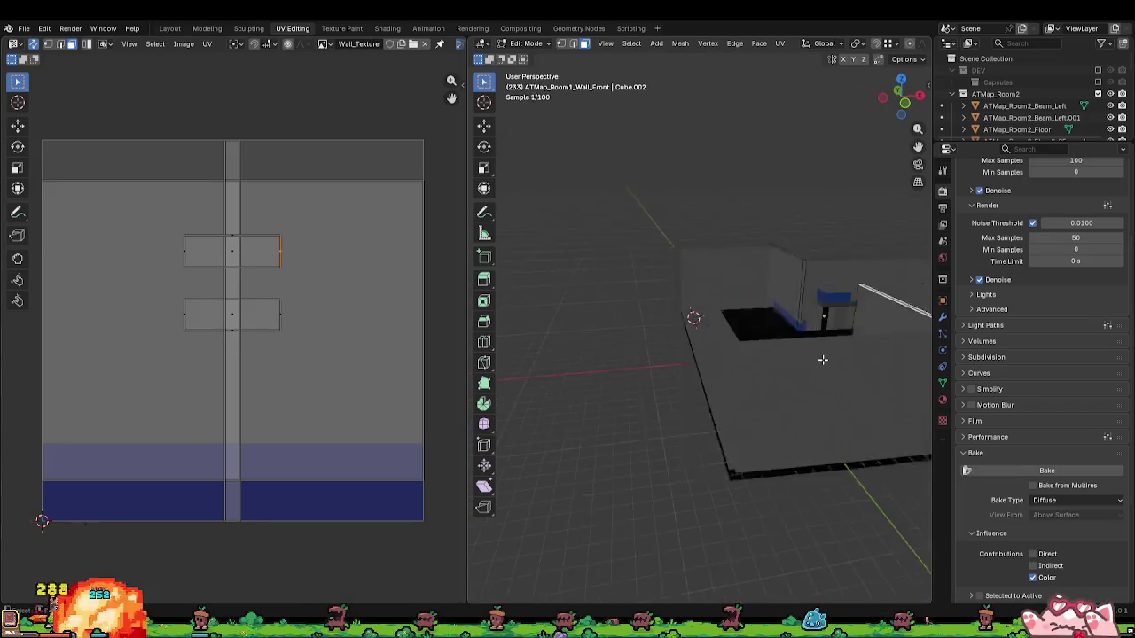
scroll(715, 336, "up", 5)
scroll(715, 336, "up", 4)
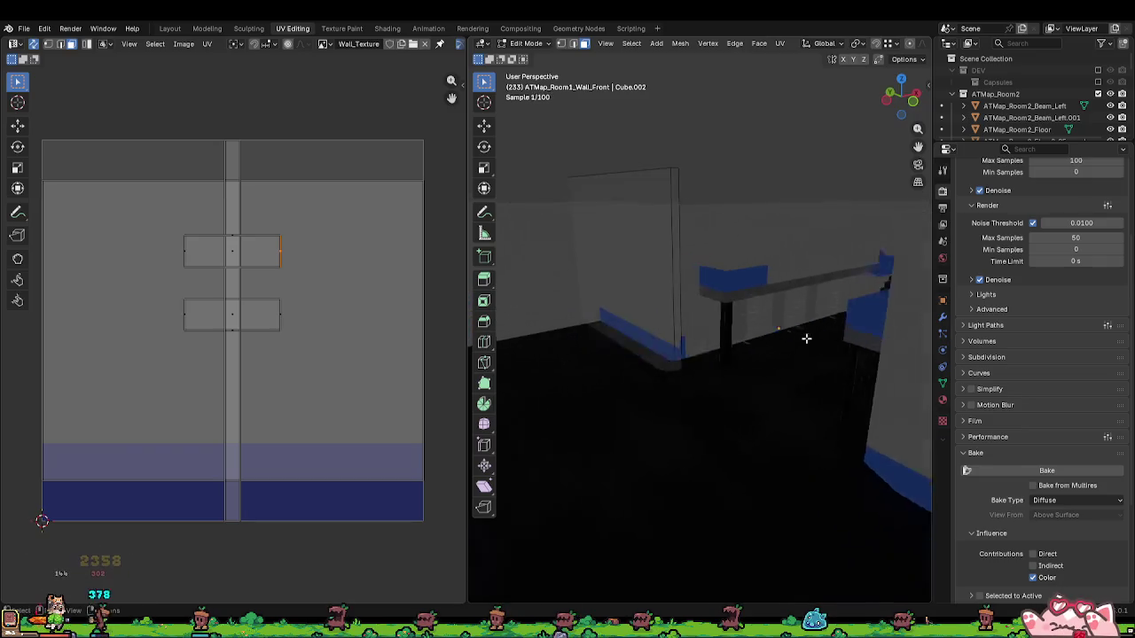
Step: Frame the front wall face, select its whole UV island with L and start scaling it
left_click(577, 358)
key("KP_Decimal")
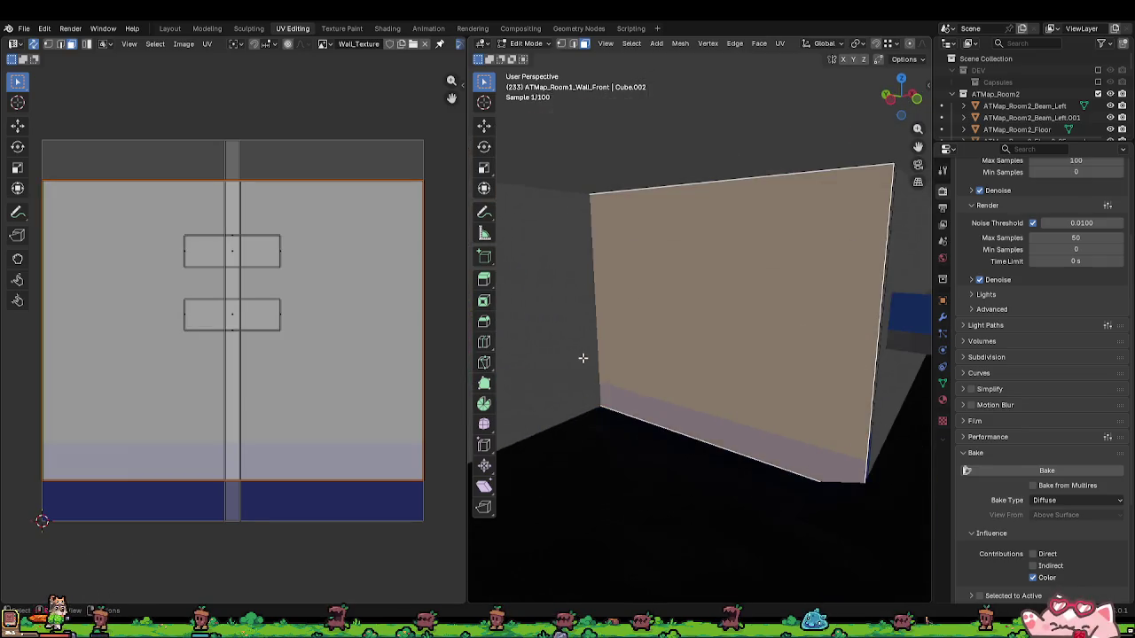
mouse_move(583, 358)
left_mouse_down()
mouse_move(763, 373)
mouse_move(697, 343)
mouse_move(775, 355)
mouse_move(751, 371)
left_mouse_up()
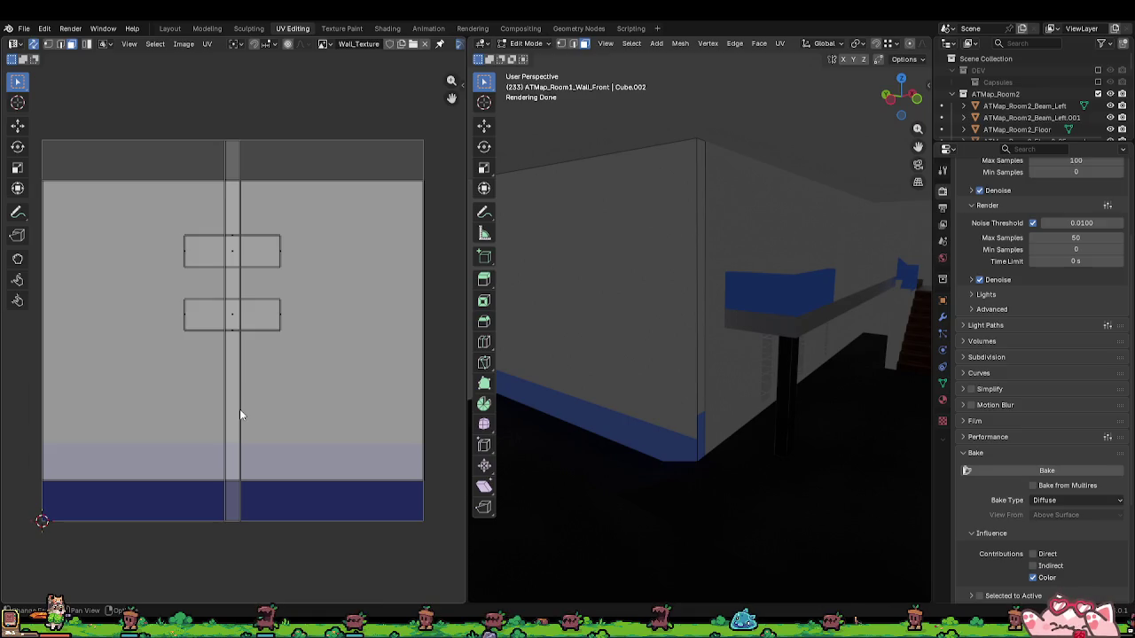
left_click(169, 327)
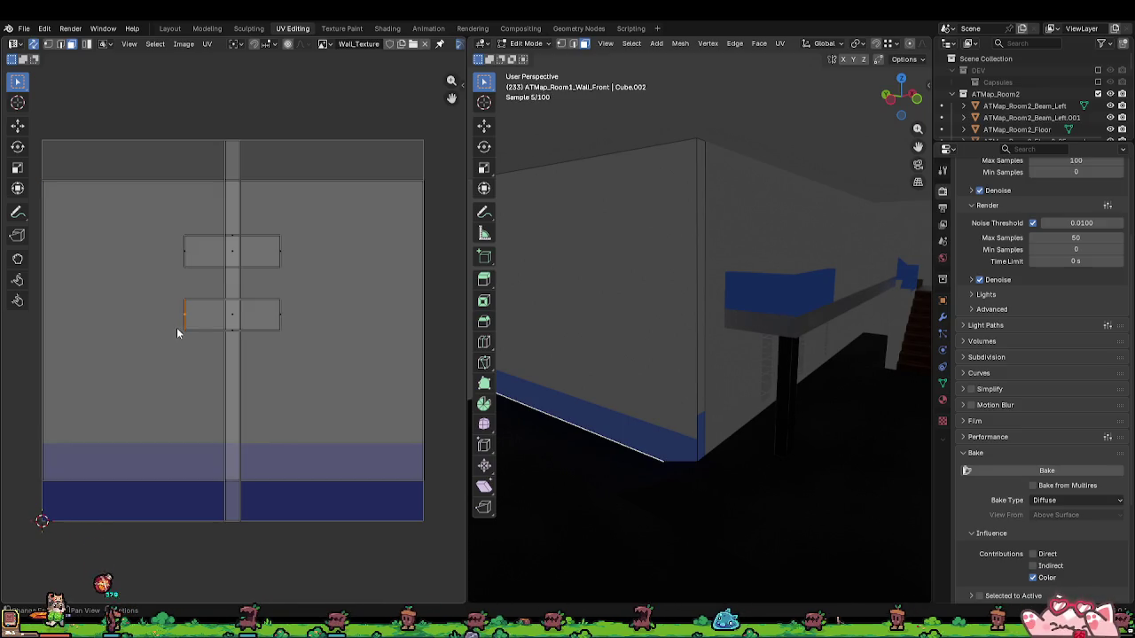
key("l")
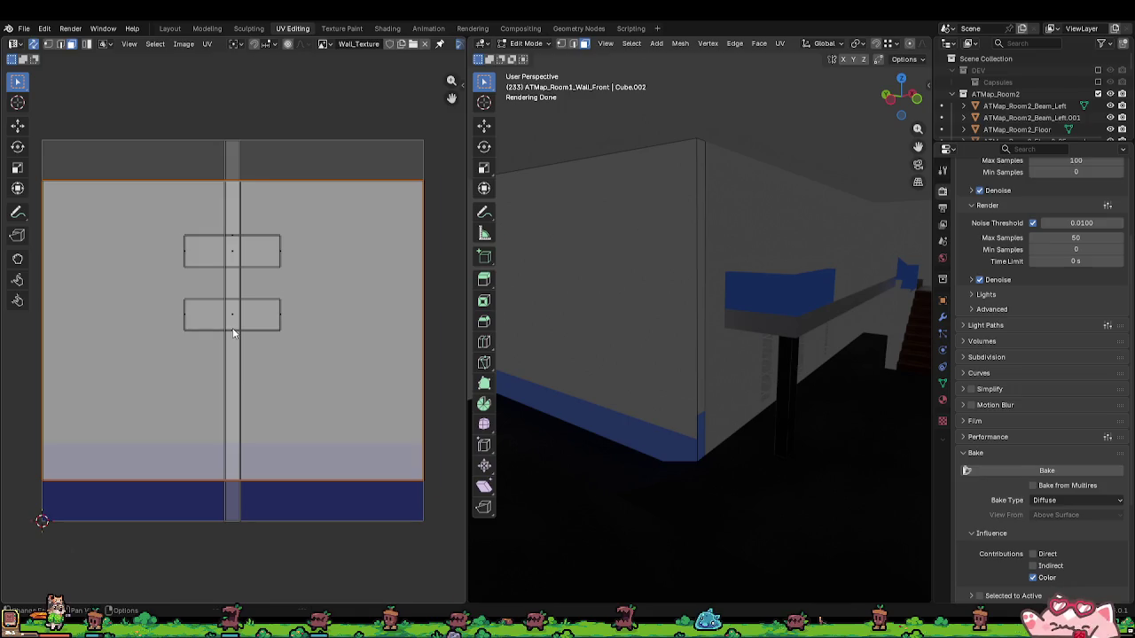
key("s")
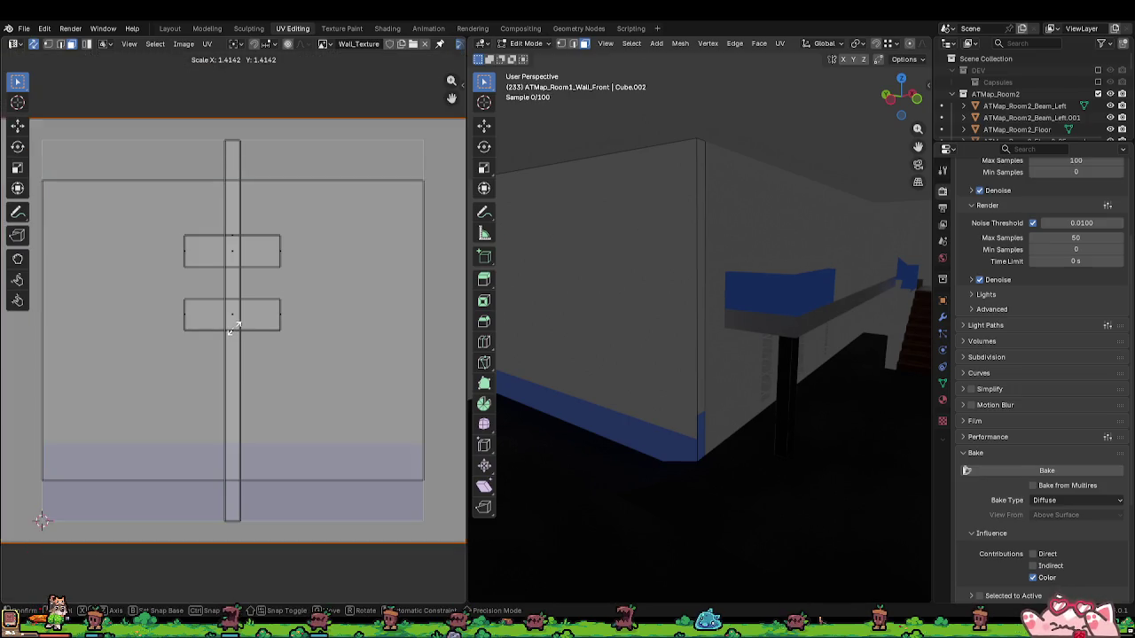
Step: Confirm the enlarged front wall UV island, then fly close to the blue-trimmed wall corner
left_click(270, 337)
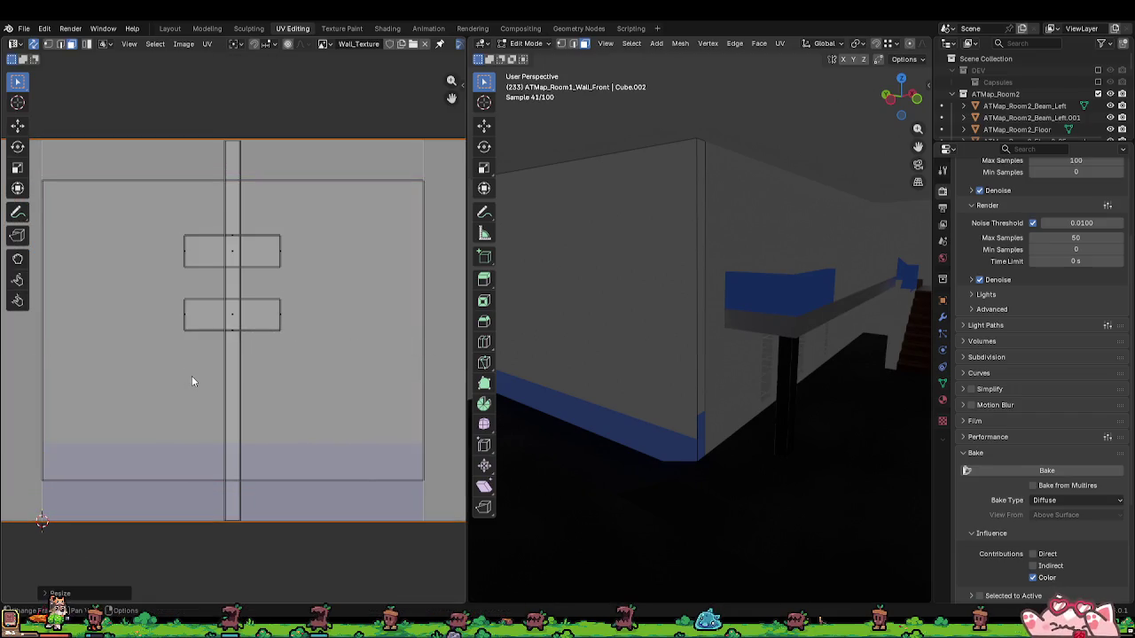
scroll(283, 381, "down", 1)
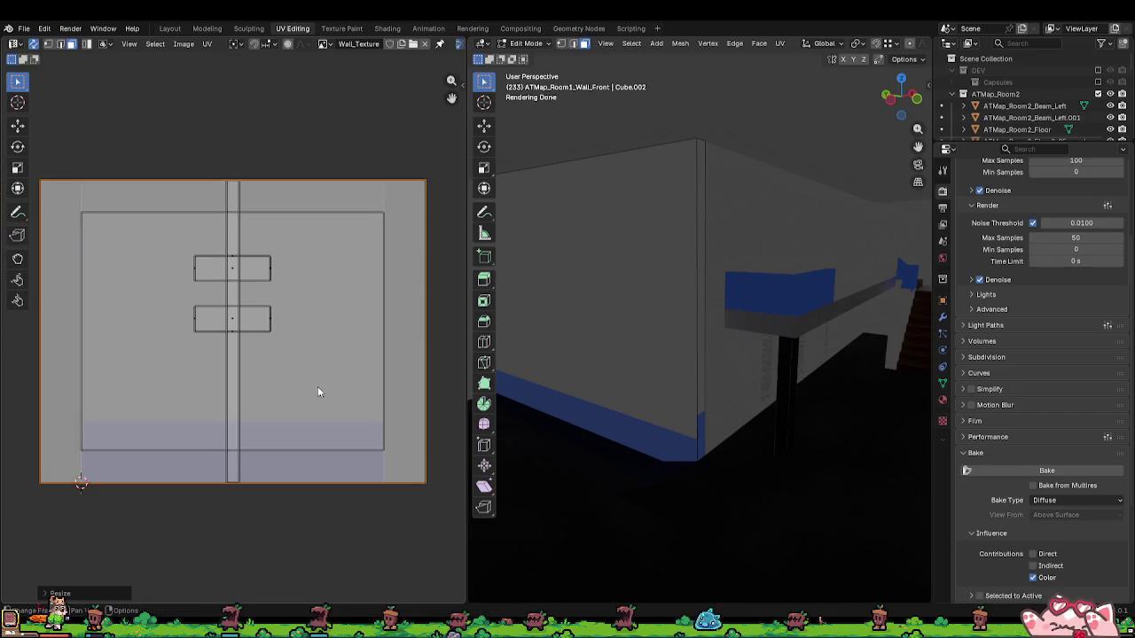
right_click(315, 415)
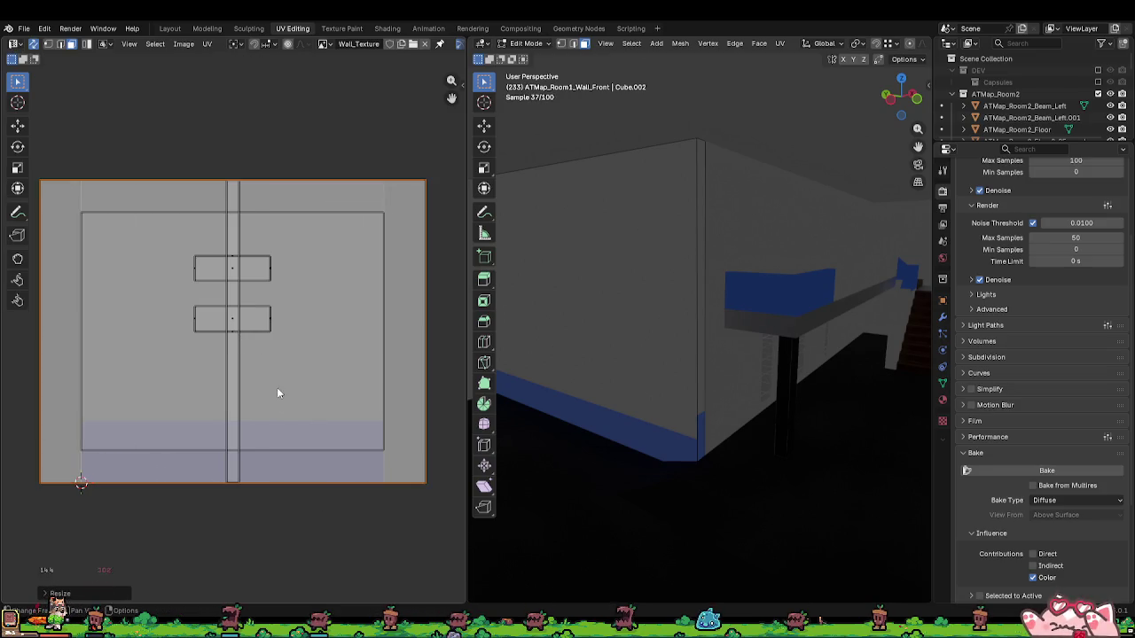
left_click(252, 355)
key("shift+grave")
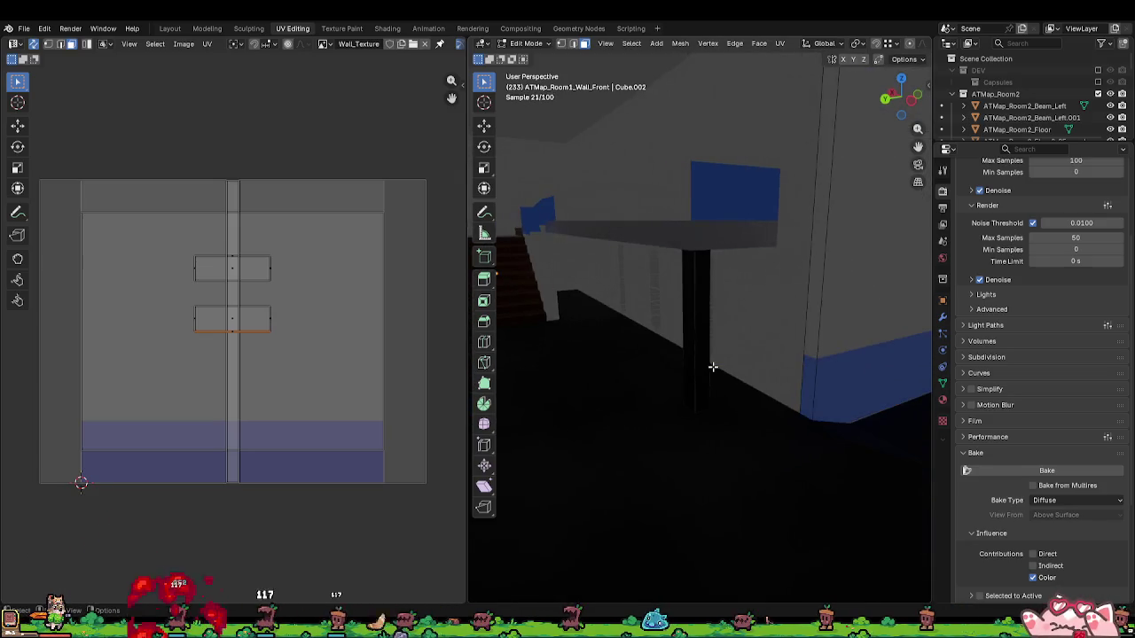
left_click(775, 353)
key("w")
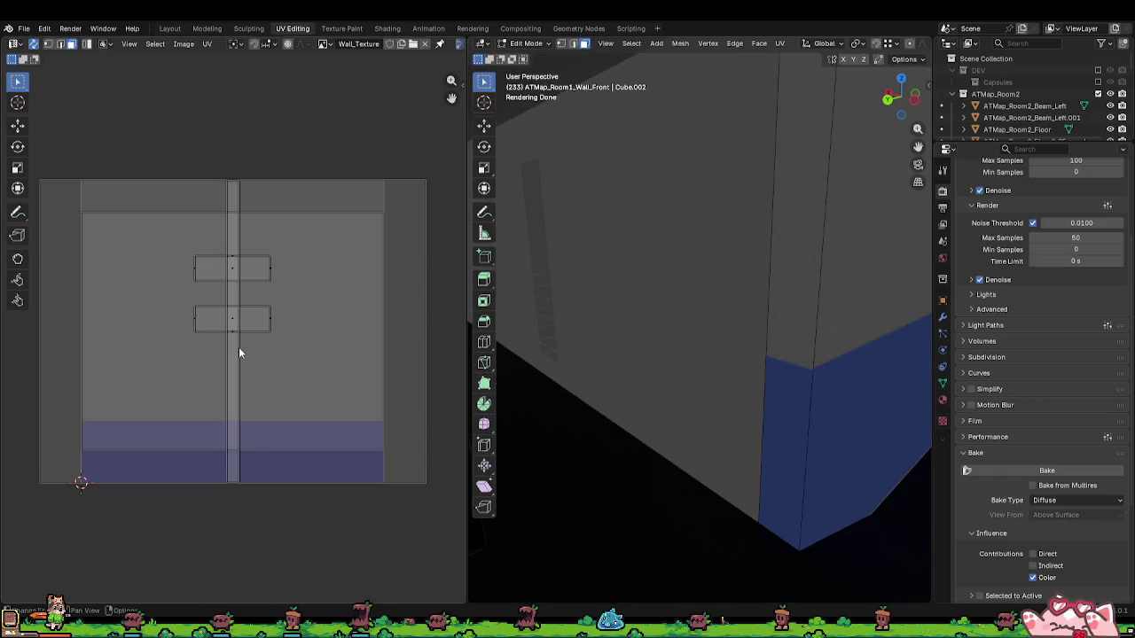
left_click(230, 340)
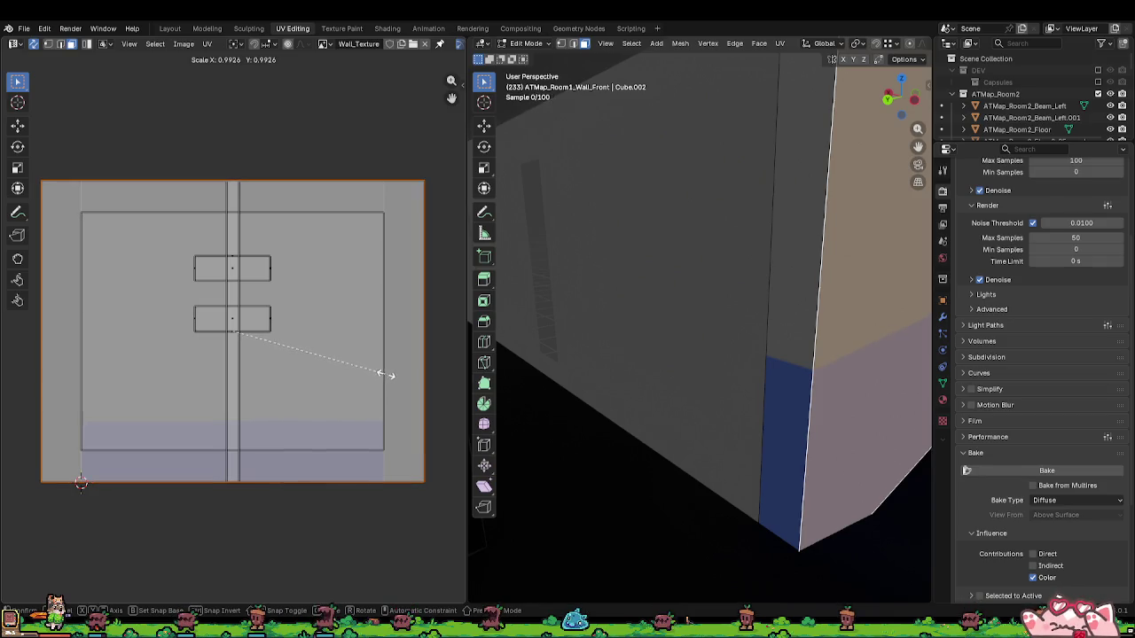
Step: Reselect the wall face and stretch its UV island across the full Wall_Texture width
key("alt+a")
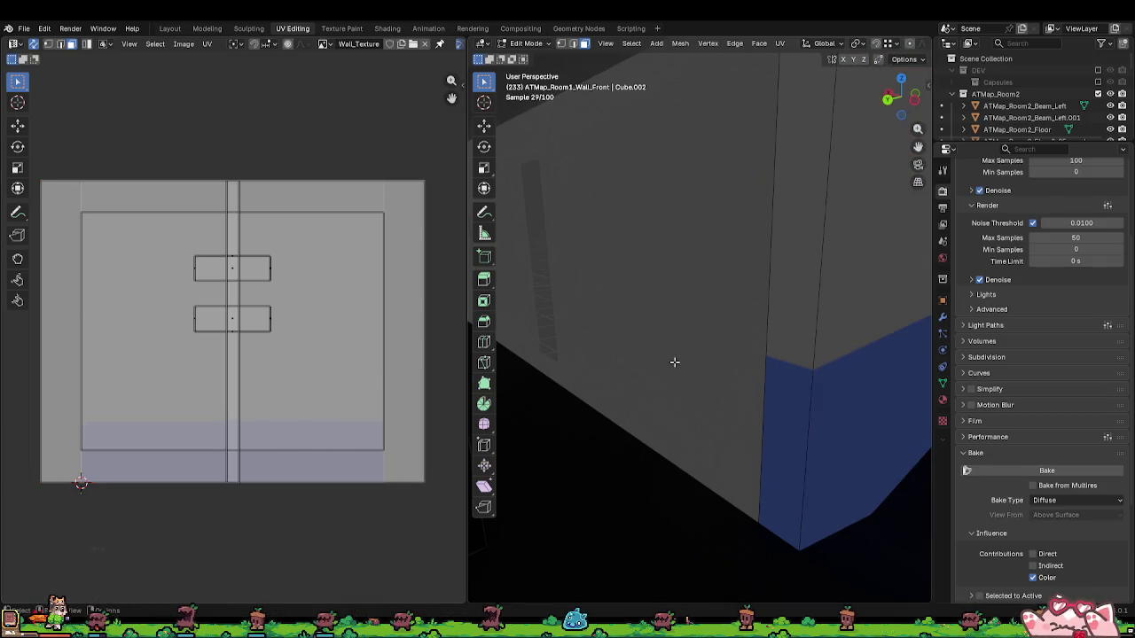
left_click_drag(585, 341, 550, 311)
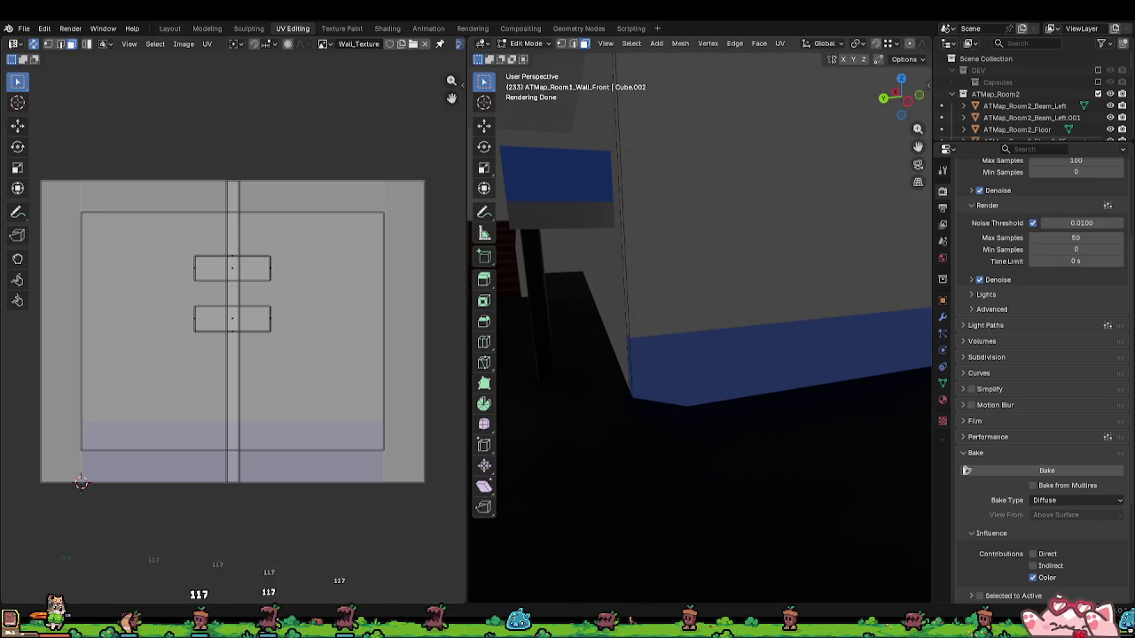
mouse_move(674, 337)
left_mouse_down()
mouse_move(677, 352)
mouse_move(708, 361)
left_mouse_up()
left_click(643, 377)
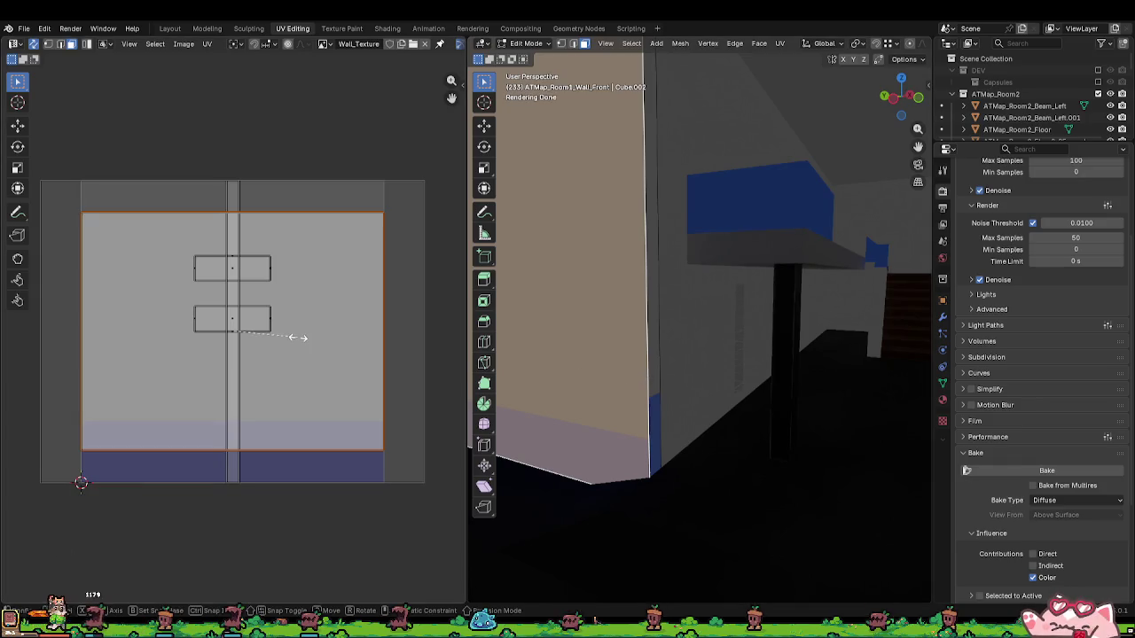
left_click(438, 344)
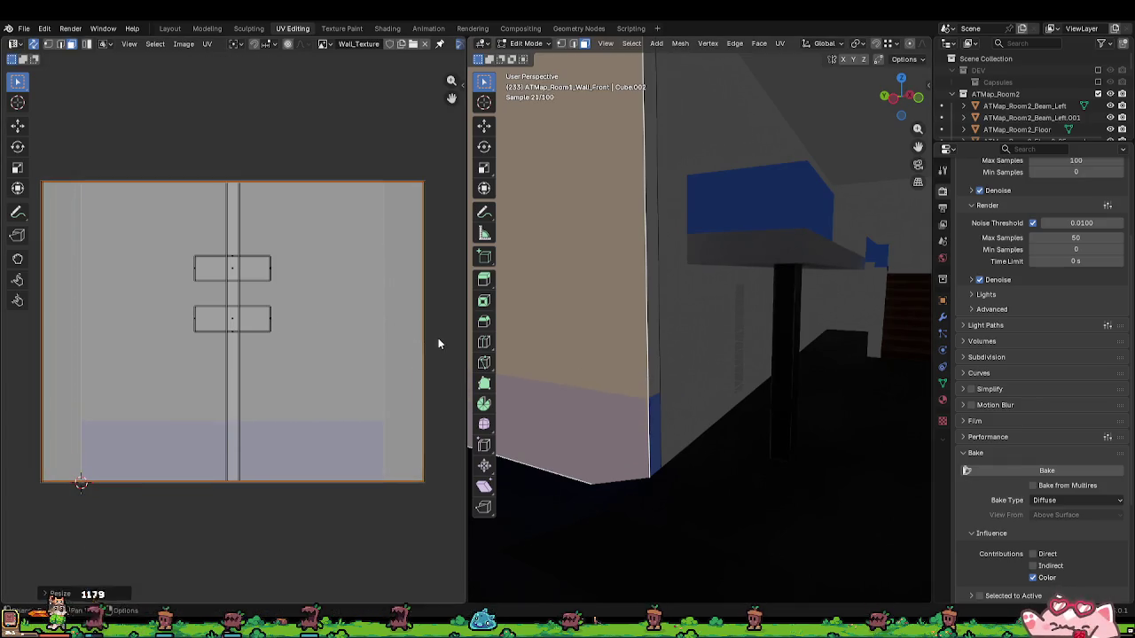
left_click_drag(616, 399, 681, 346)
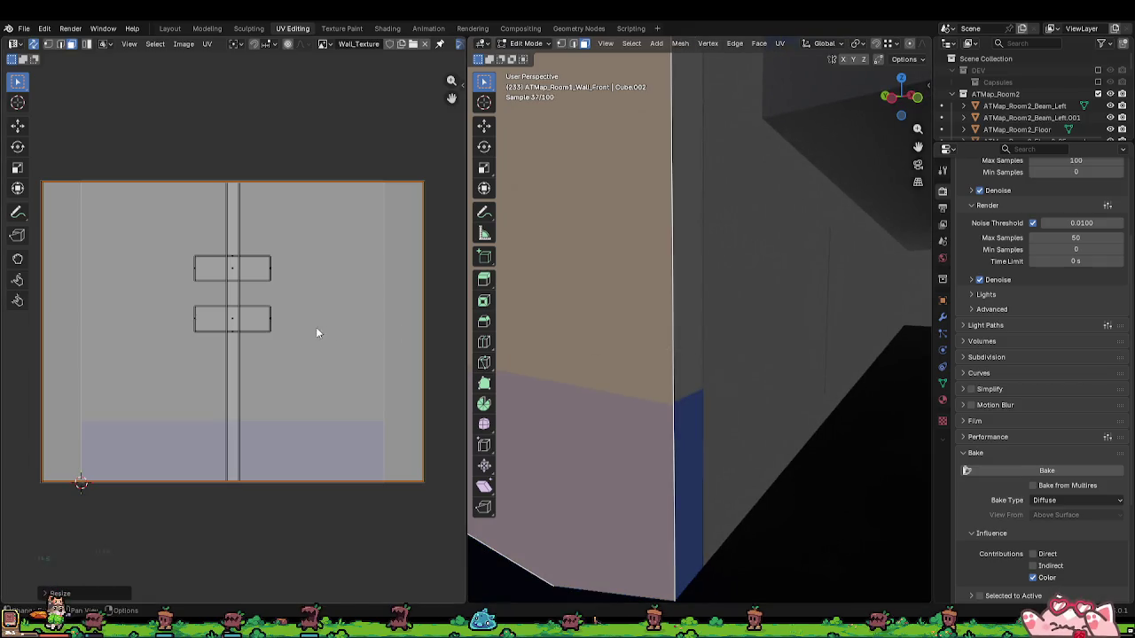
key("s")
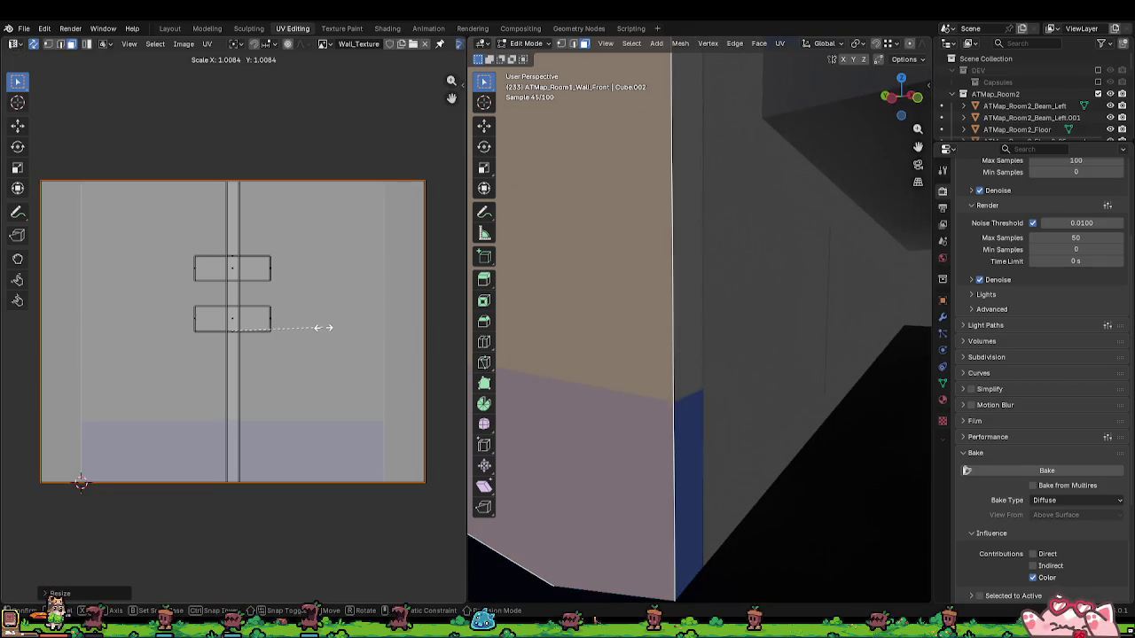
right_click(328, 327)
mouse_move(634, 411)
left_mouse_down()
mouse_move(684, 403)
mouse_move(672, 400)
left_mouse_up()
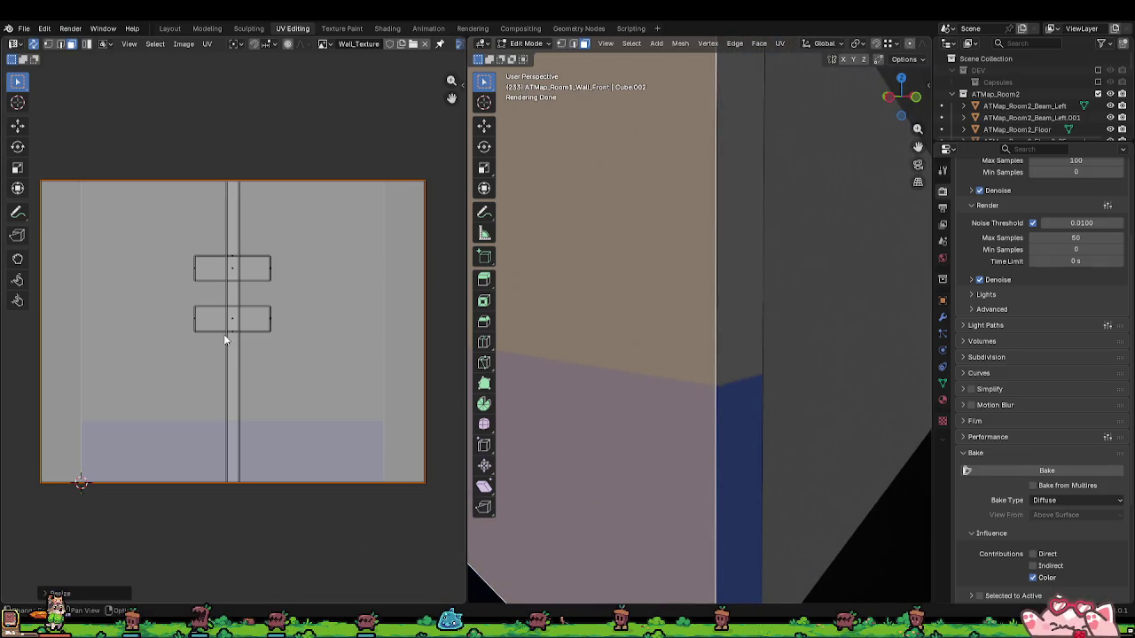
mouse_move(657, 390)
left_mouse_down()
mouse_move(671, 385)
mouse_move(639, 381)
mouse_move(628, 399)
mouse_move(701, 390)
mouse_move(727, 400)
left_mouse_up()
Step: Cube-project all faces of ATMap_Room1_Wall_Left and scale its UV island up
key("Tab")
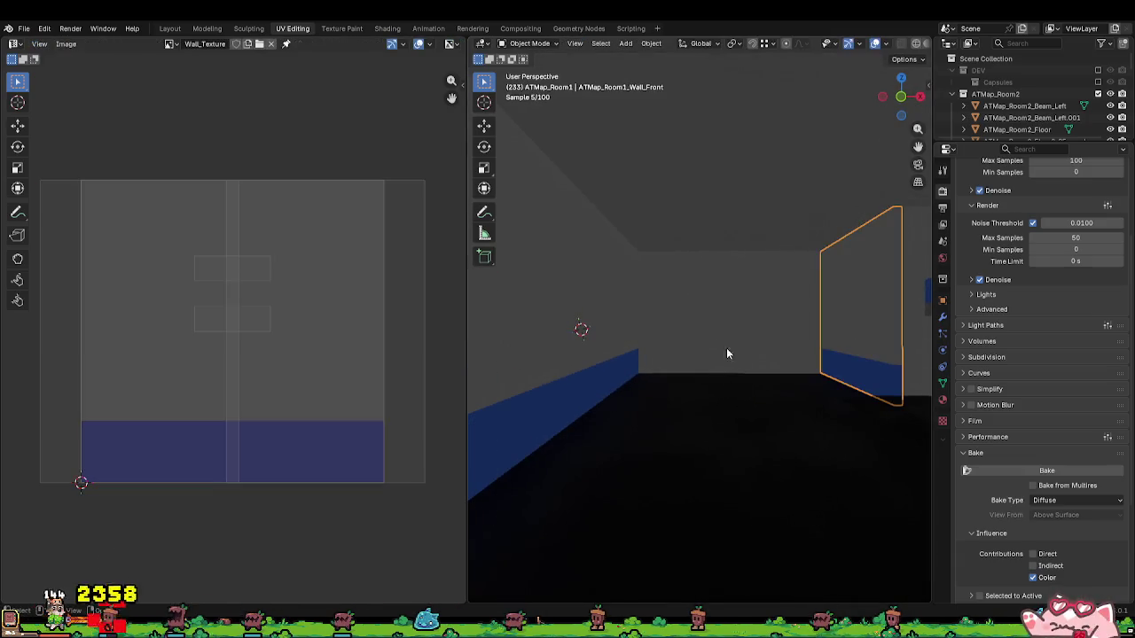
left_click_drag(733, 352, 719, 358)
key("Tab")
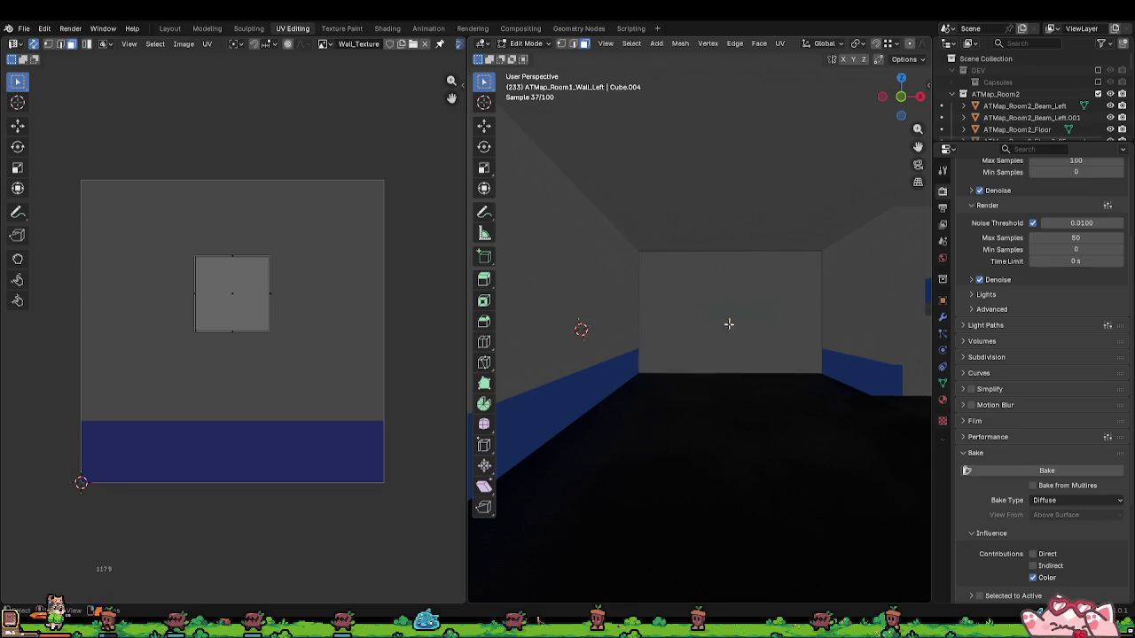
key("a")
key("u")
left_click(710, 318)
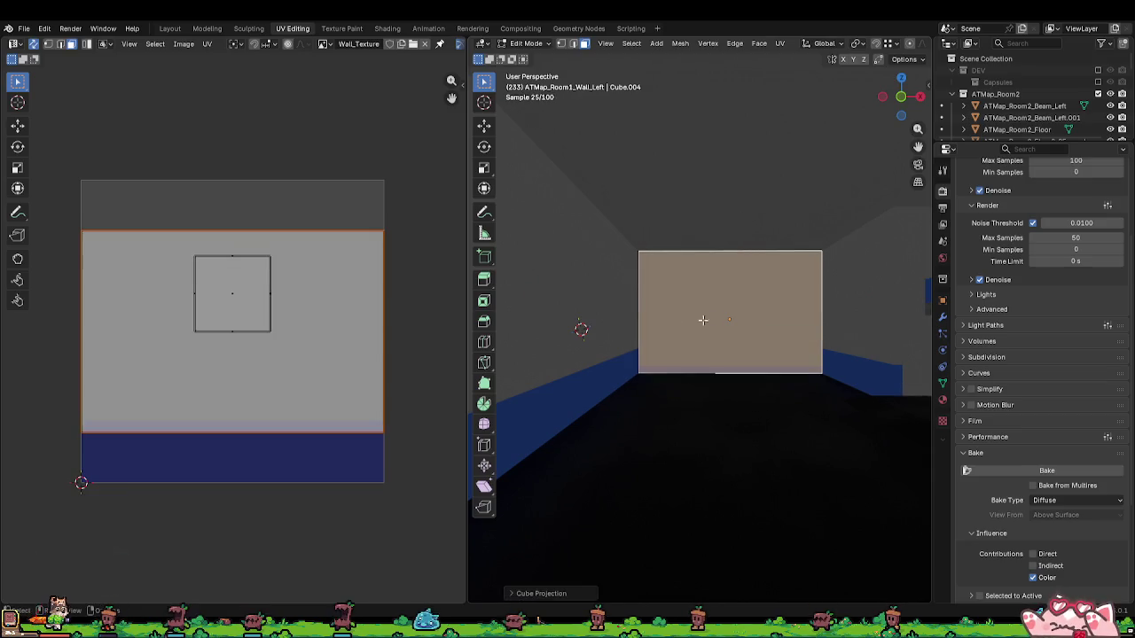
key("s")
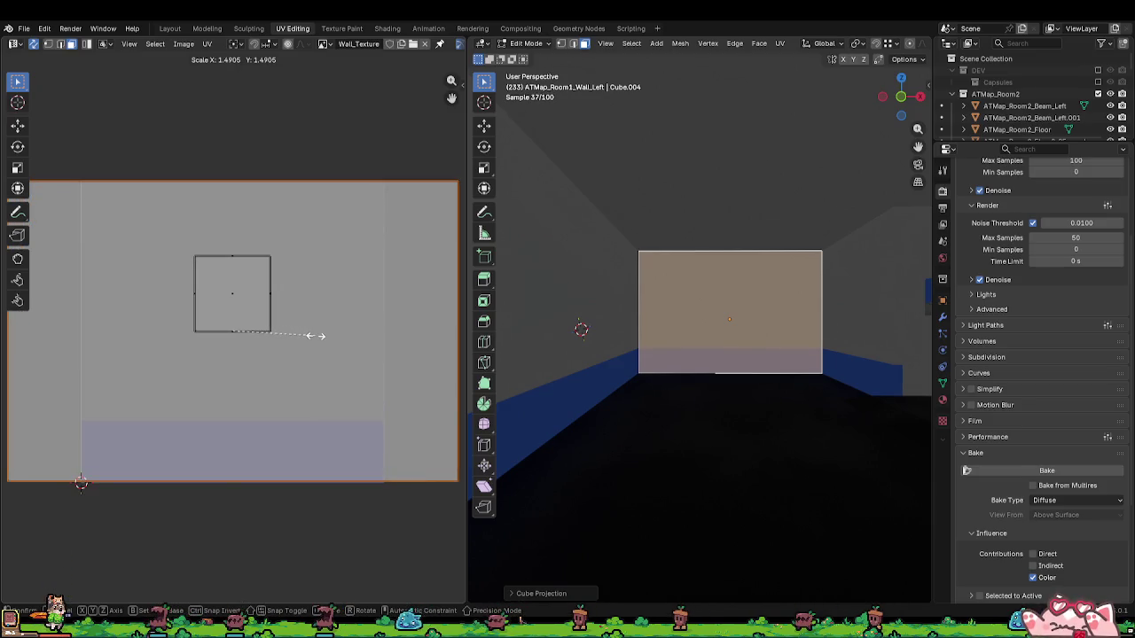
left_click(316, 336)
Step: Confirm the left wall's UV island size over Wall_Texture and return to Object Mode
scroll(737, 355, "up", 4)
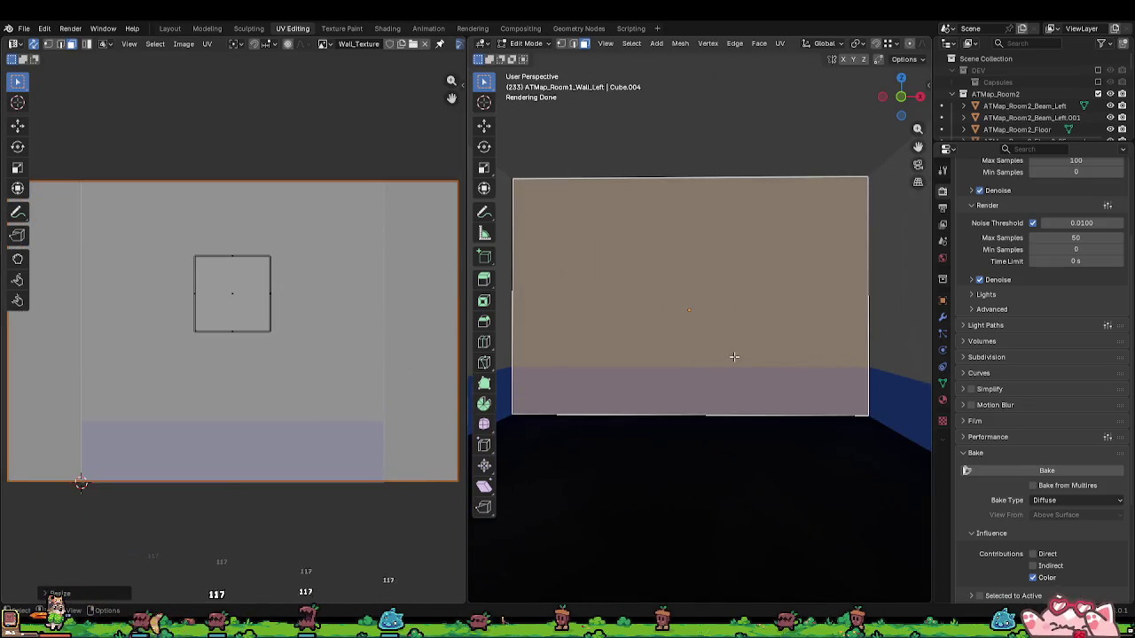
scroll(745, 362, "up", 3)
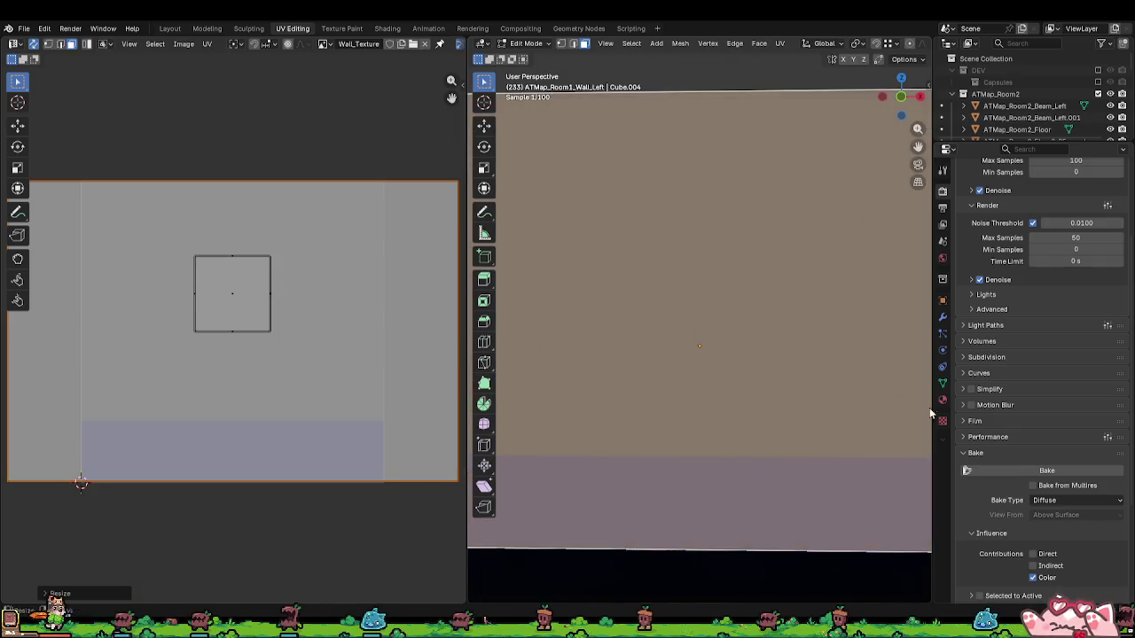
scroll(767, 367, "down", 2)
scroll(792, 376, "up", 3)
scroll(792, 376, "down", 2)
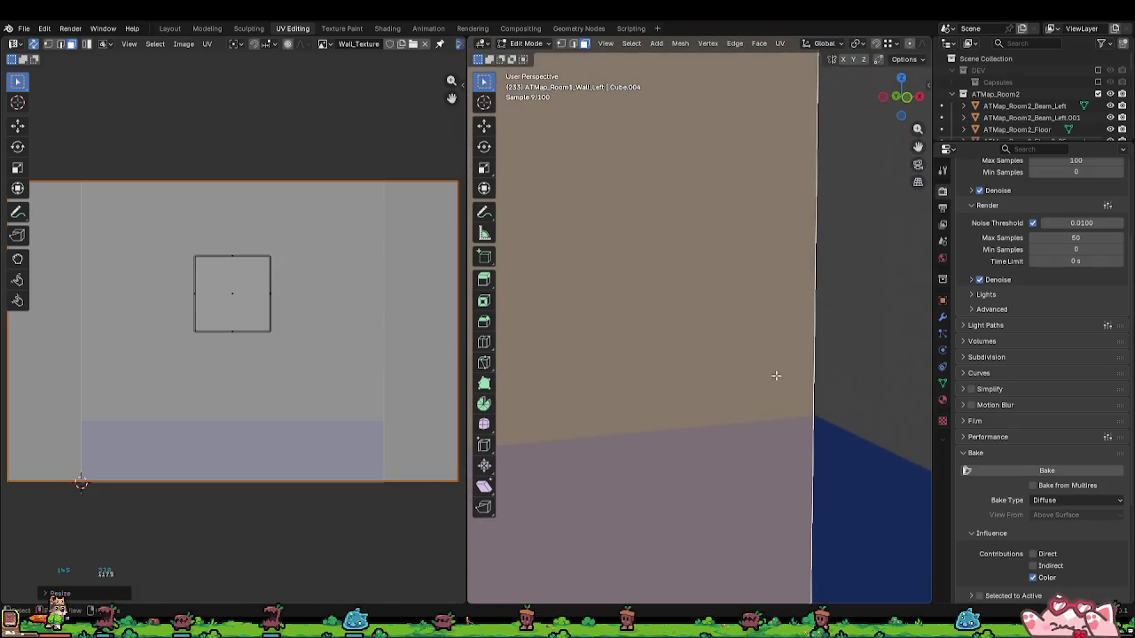
left_click(369, 311)
scroll(816, 405, "down", 3)
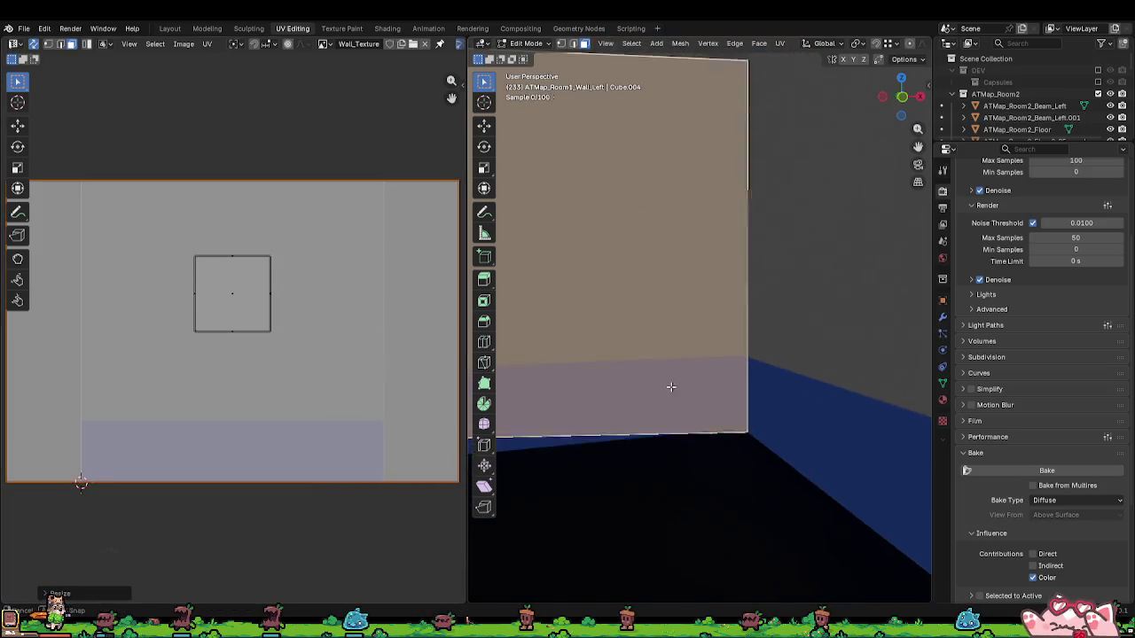
scroll(233, 372, "up", 3)
scroll(656, 408, "up", 3)
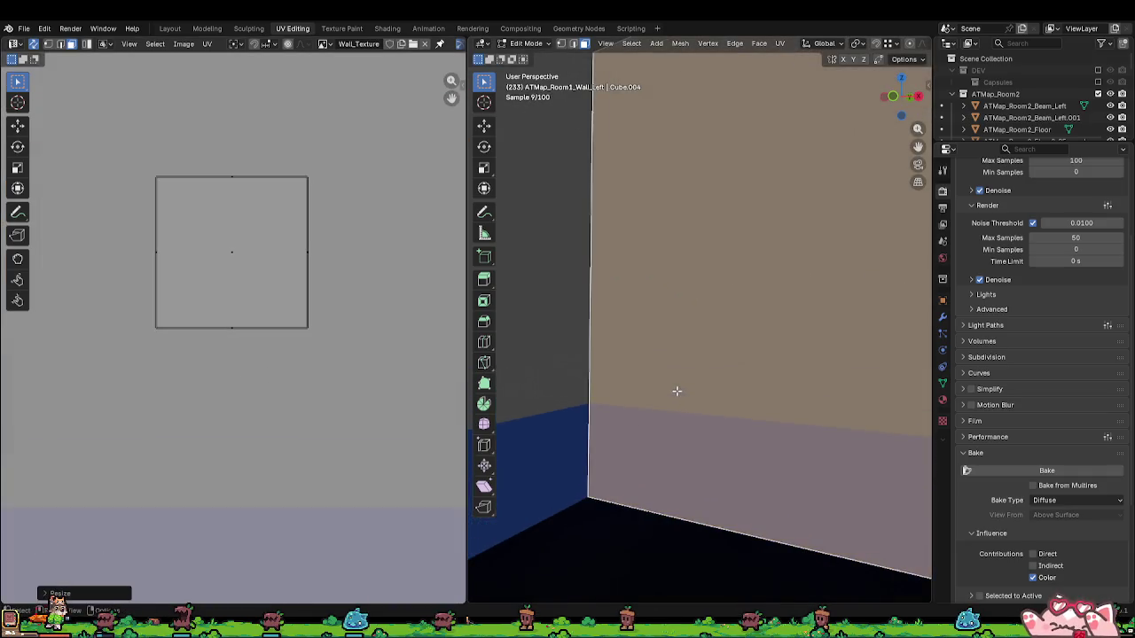
scroll(669, 386, "down", 8)
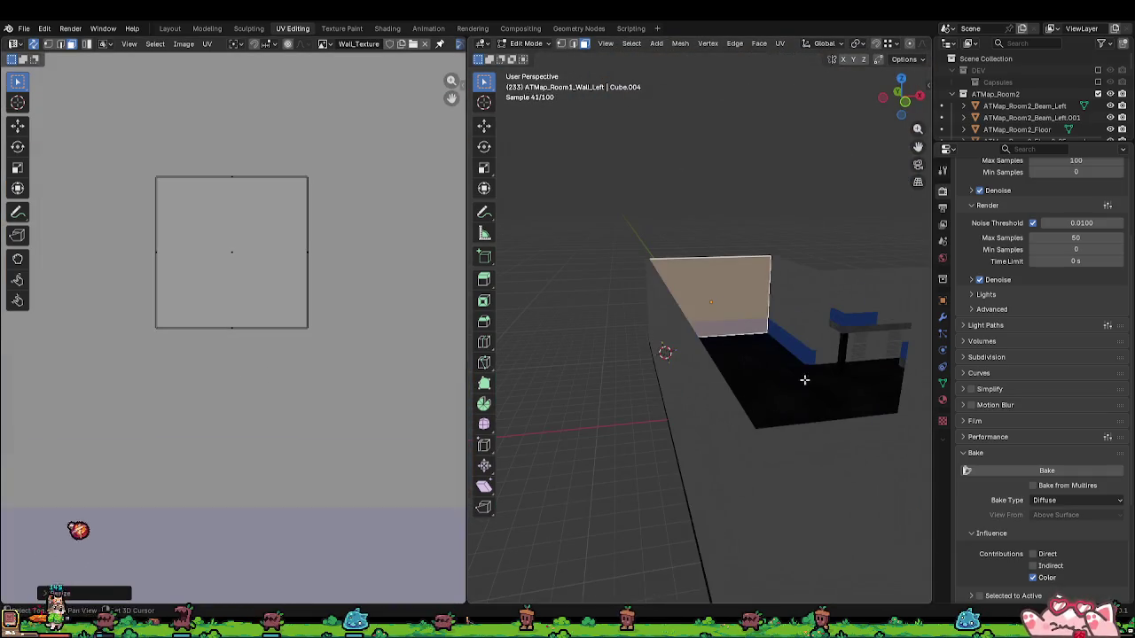
scroll(697, 398, "up", 3)
scroll(717, 372, "down", 6)
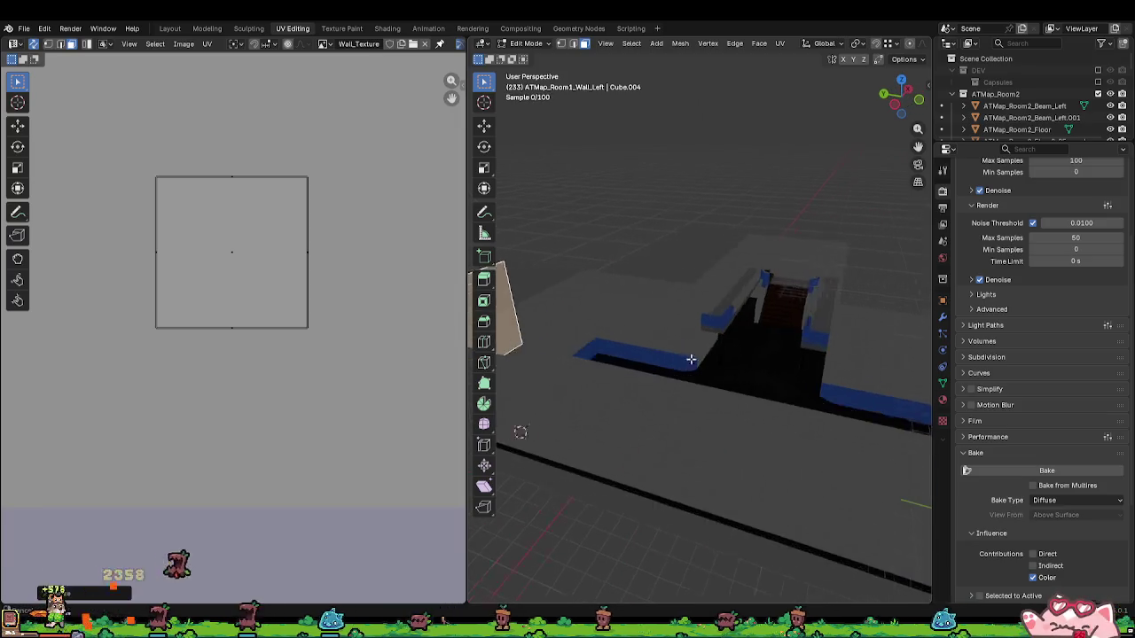
key("Tab")
scroll(857, 368, "up", 6)
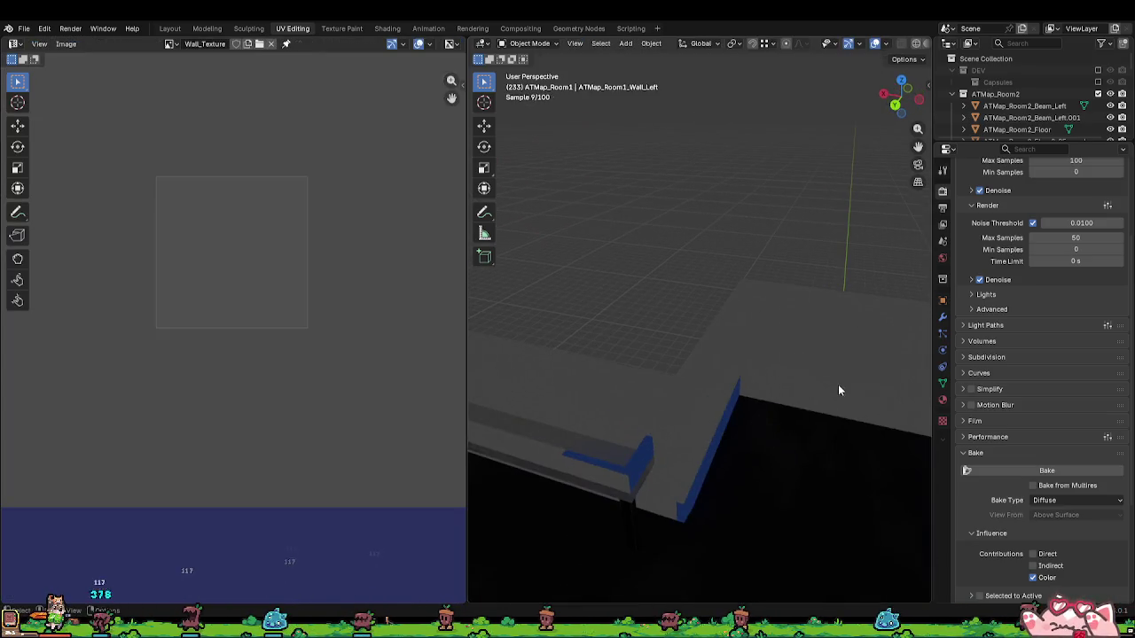
Step: Select the face of ATMap_Room1_Wall_Right in Edit Mode, cancelling an accidental resize
left_click(838, 384)
key("Tab")
scroll(798, 363, "down", 2)
left_click(735, 324)
key("s")
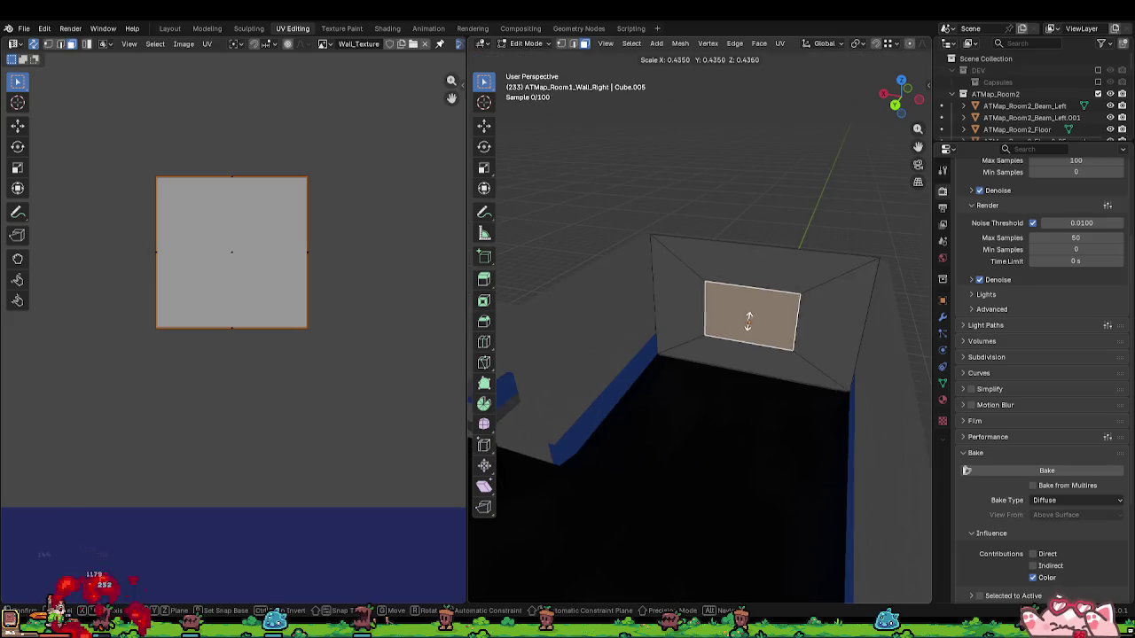
right_click(749, 321)
scroll(270, 280, "down", 5)
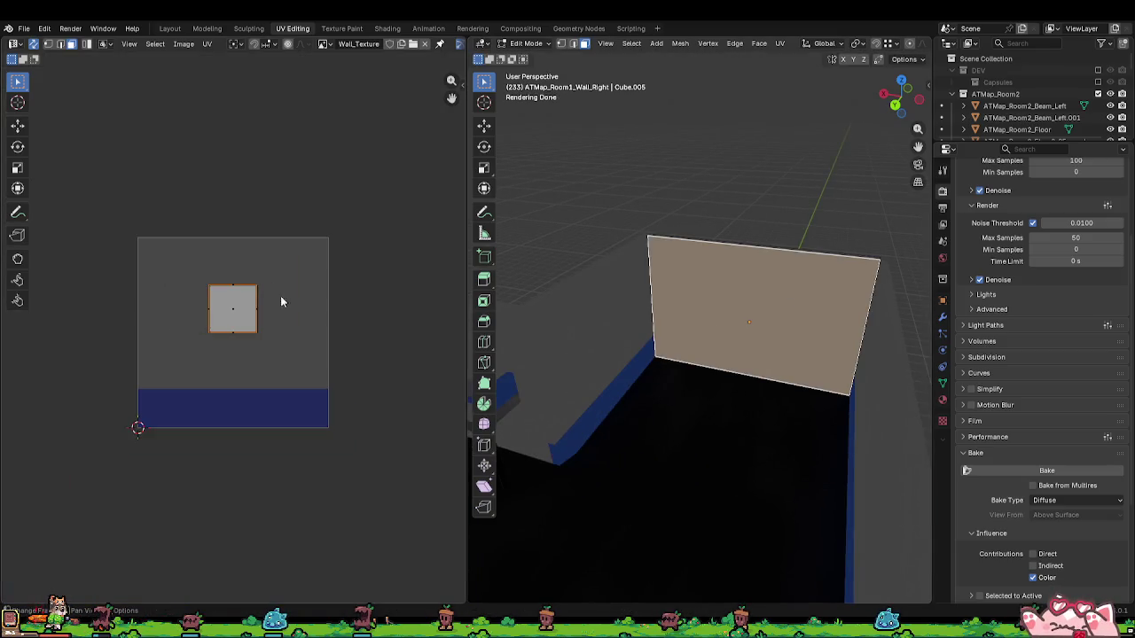
Step: Lightmap-pack the right wall face to fill the UV square, cancel the 90° rotation, exit Edit Mode
key("u")
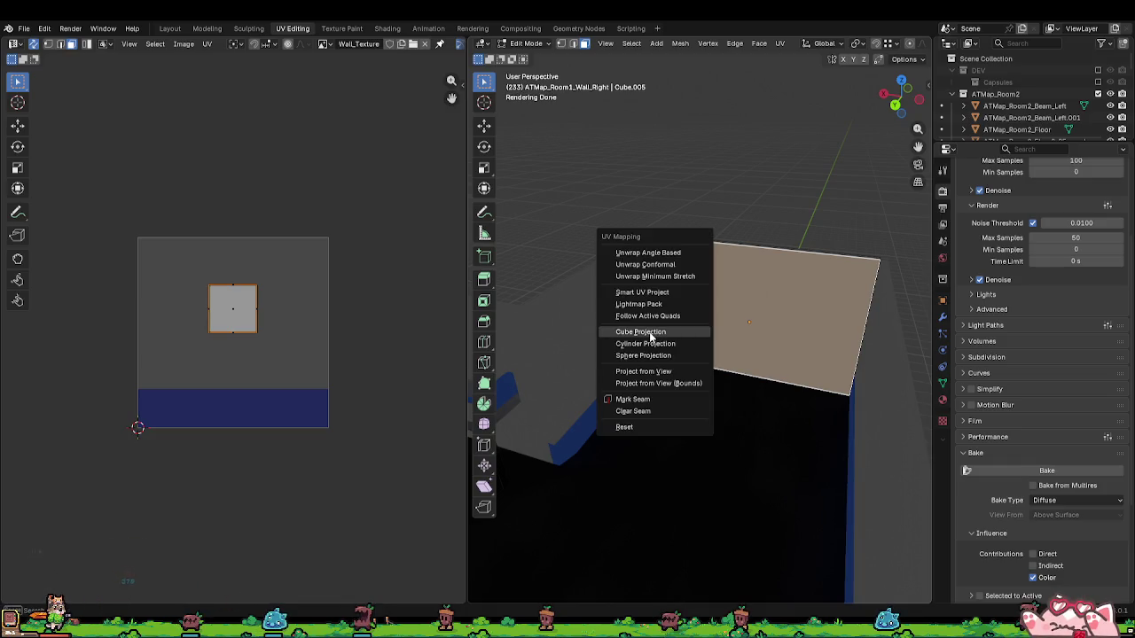
left_click(652, 371)
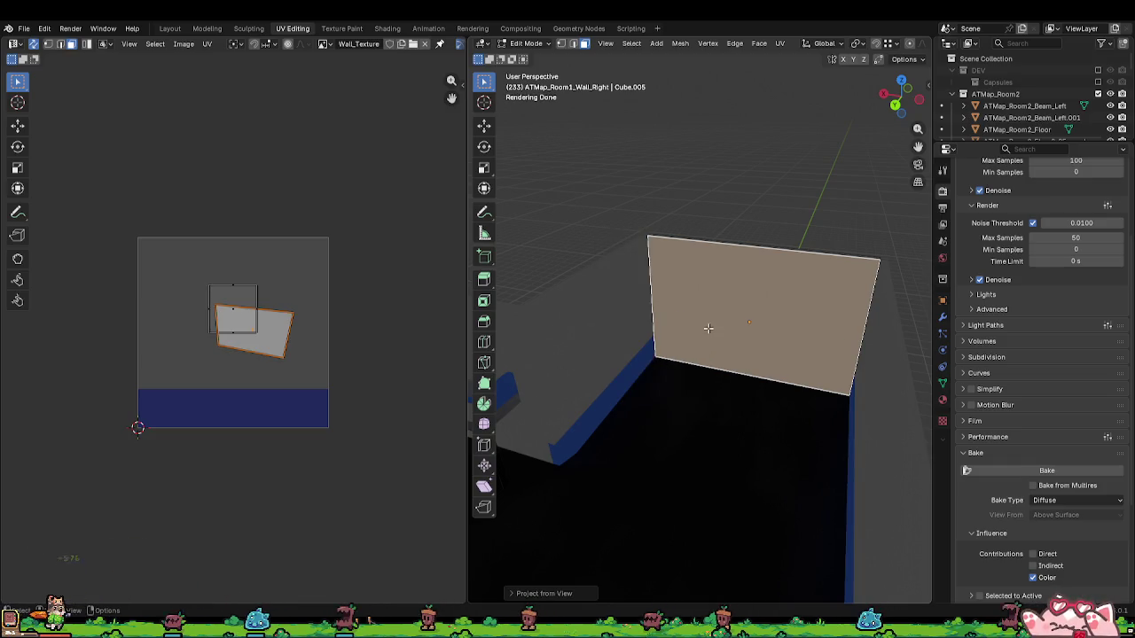
key("u")
left_click(665, 281)
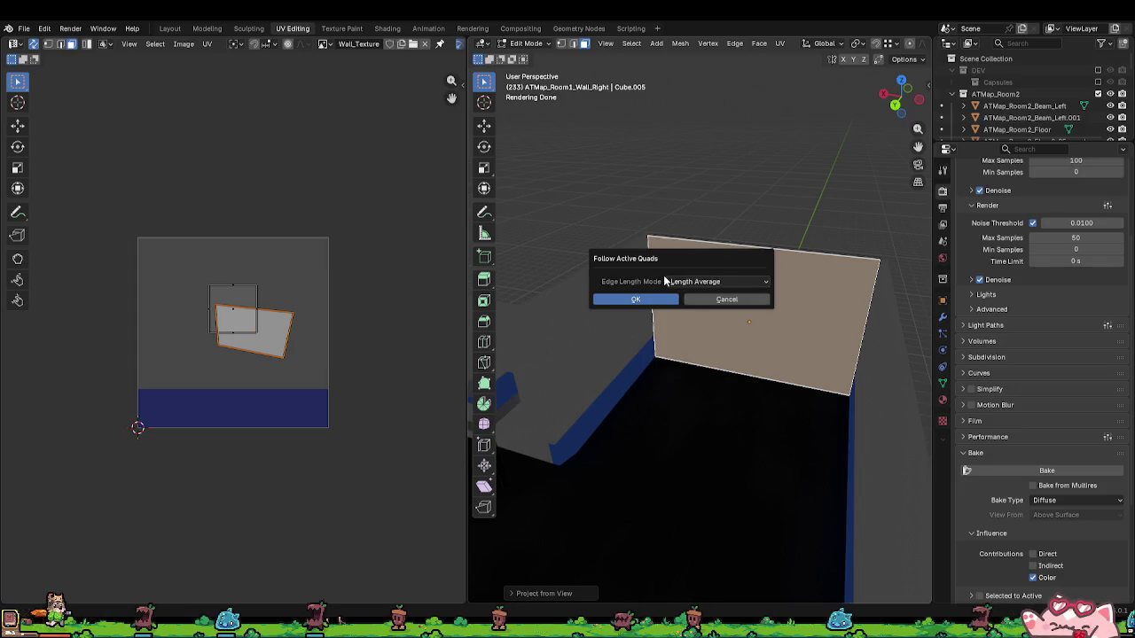
key("Escape")
key("u")
left_click(661, 289)
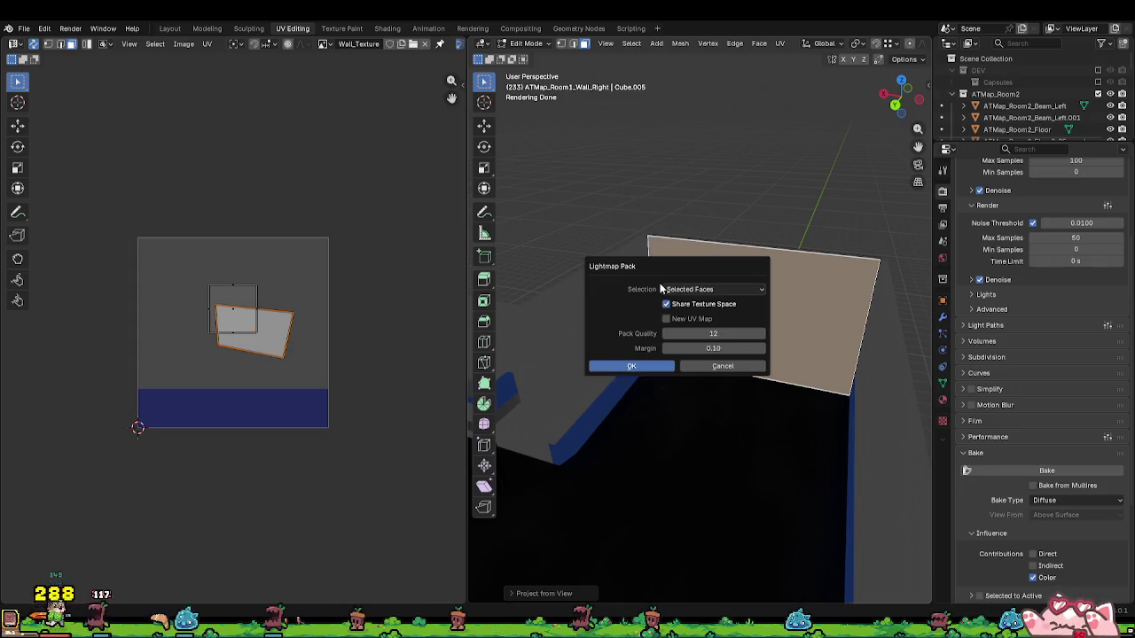
left_click(647, 371)
type("r")
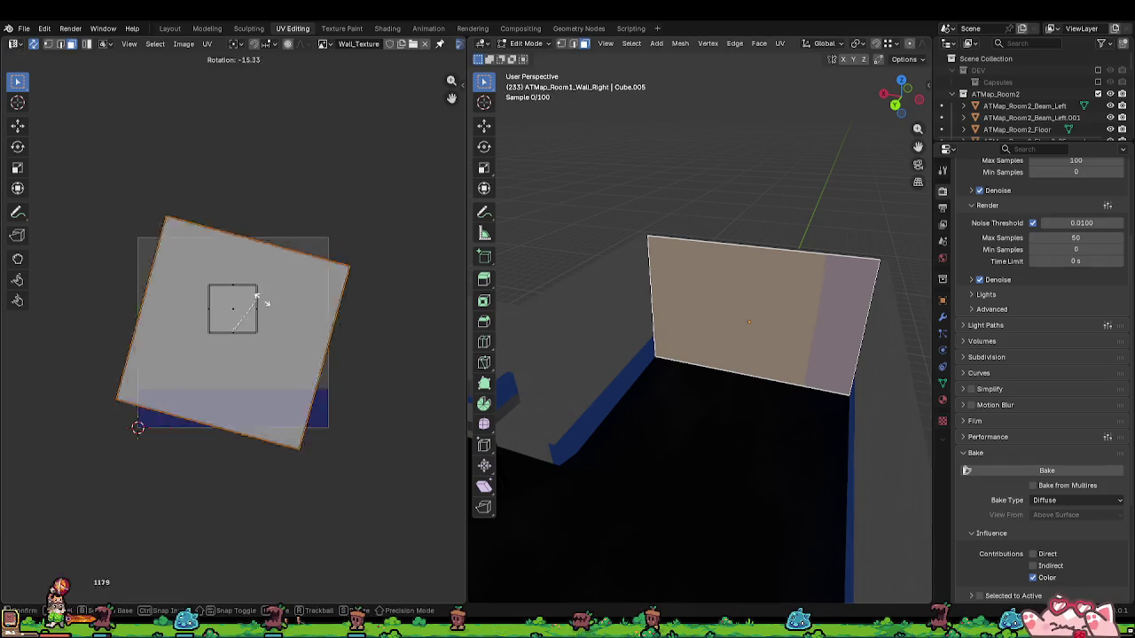
type("90")
key("BackSpace")
key("BackSpace")
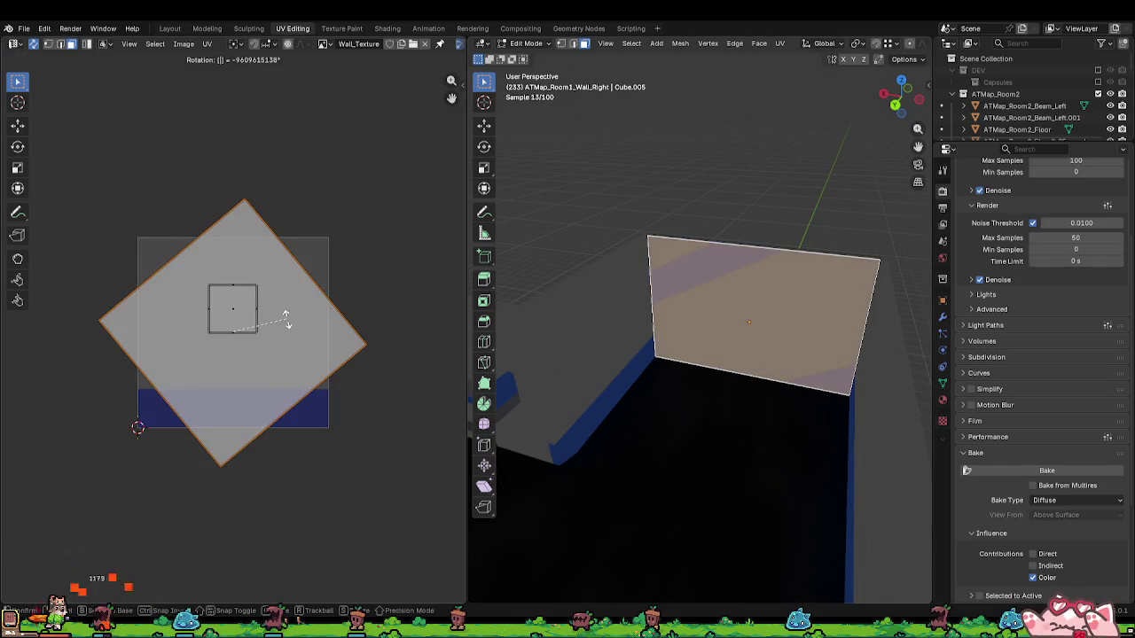
key("Escape")
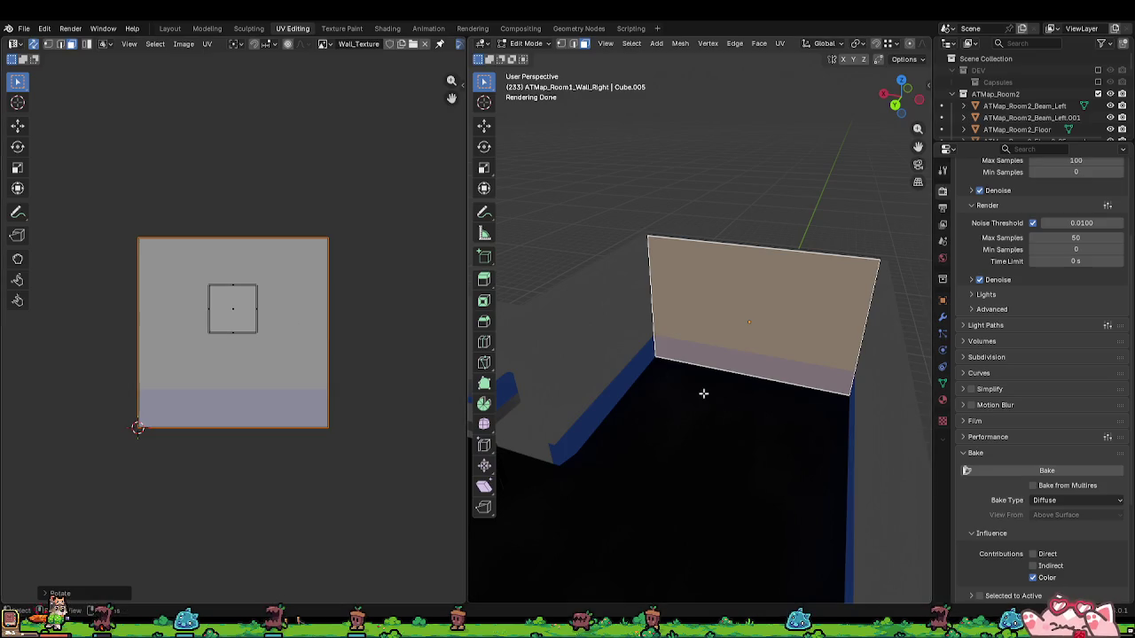
key("Tab")
Step: Lightmap-pack all of the Room1 Wall_Front faces in Edit Mode
left_click(658, 340)
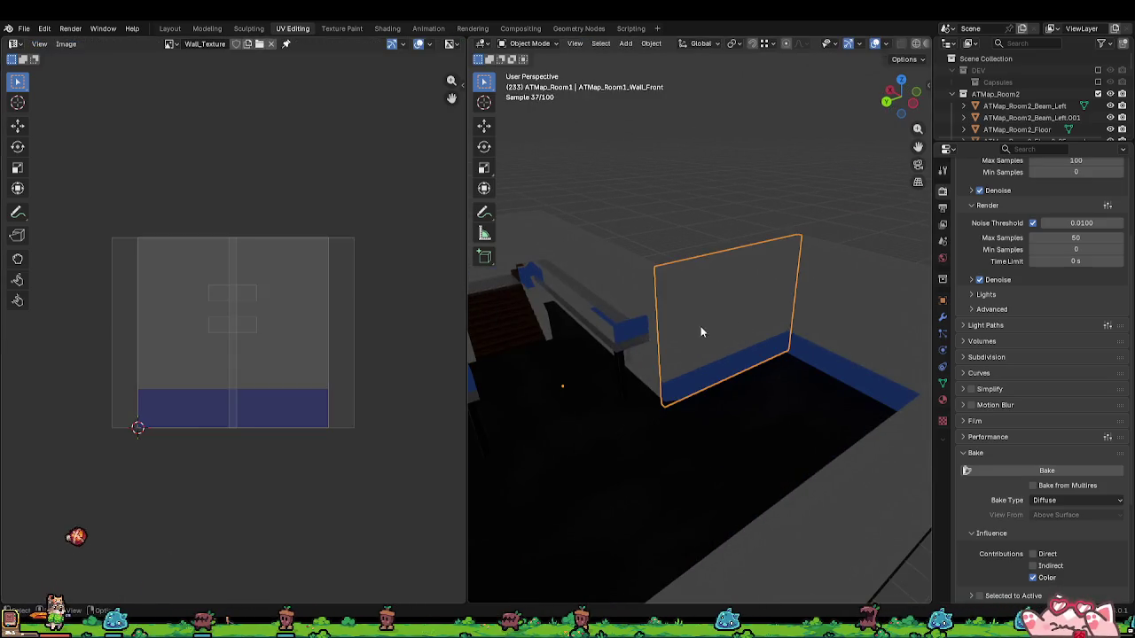
key("Tab")
mouse_move(658, 339)
left_mouse_down()
mouse_move(733, 293)
mouse_move(757, 321)
left_mouse_up()
key("a")
key("a")
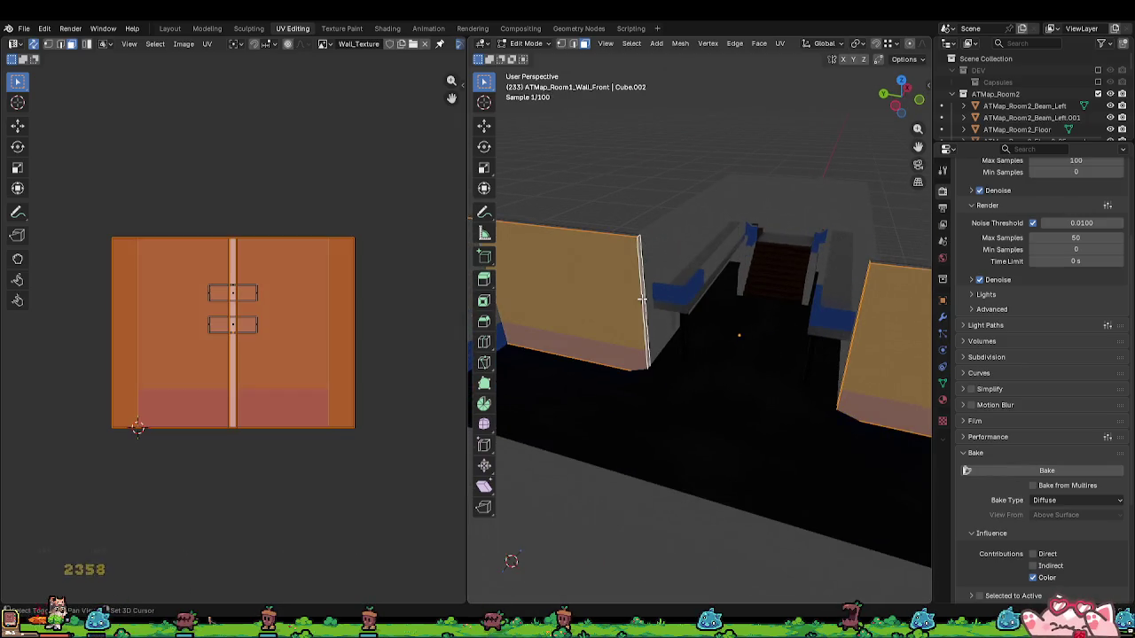
key("u")
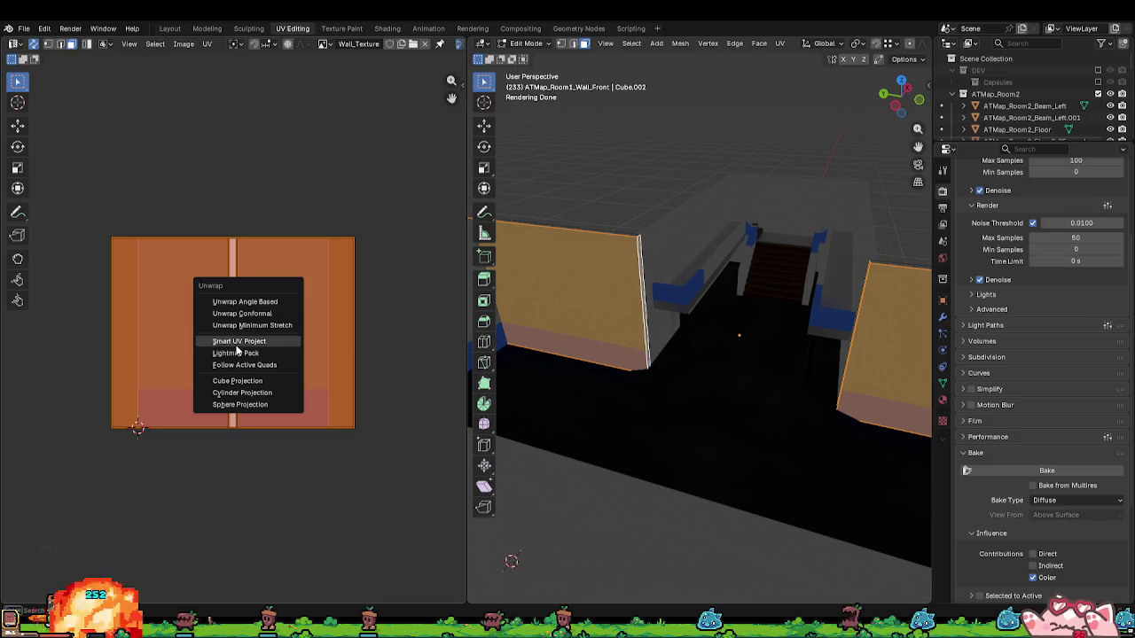
left_click(247, 359)
left_click(207, 439)
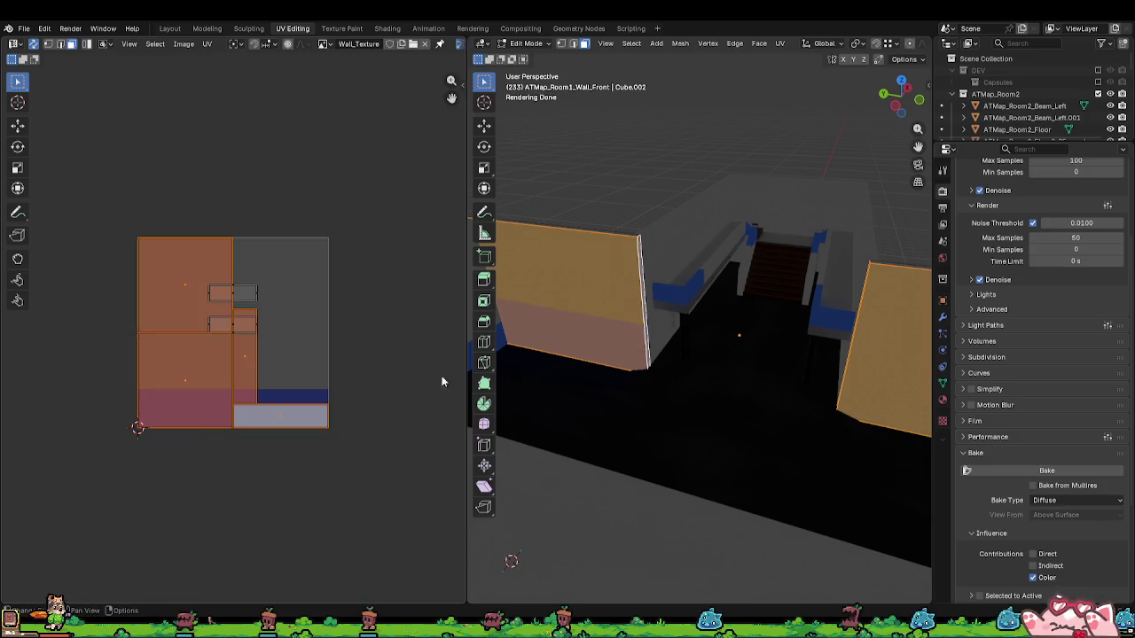
Step: Lightmap-pack two single front wall faces so each fills the Wall_Texture square
left_click_drag(636, 303, 656, 303)
left_click(617, 320)
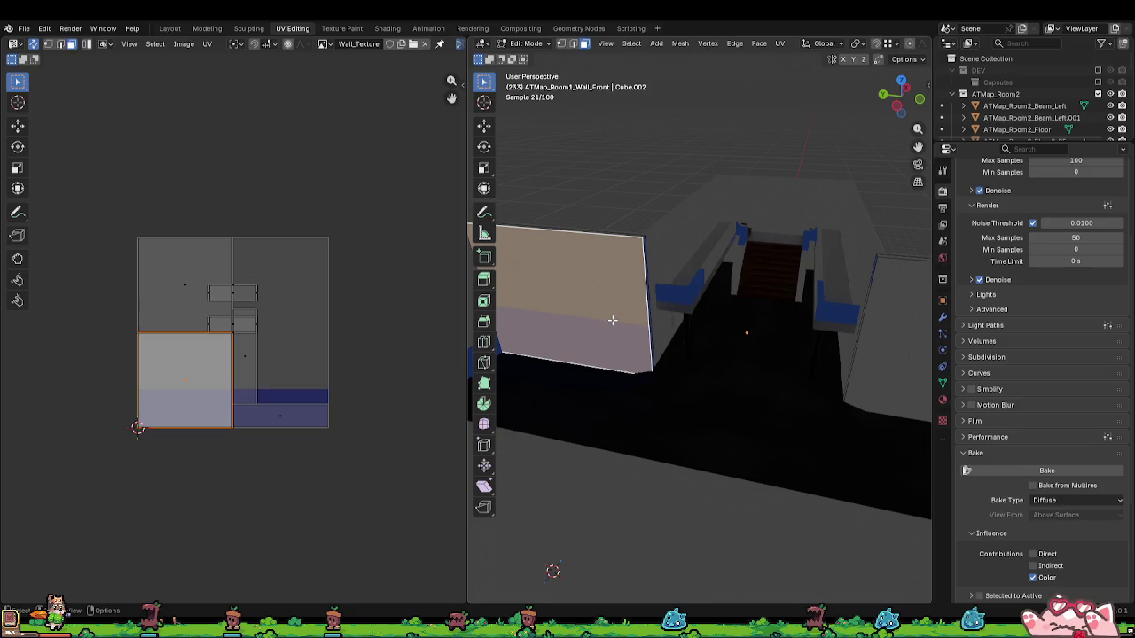
key("u")
left_click(616, 320)
key("Return")
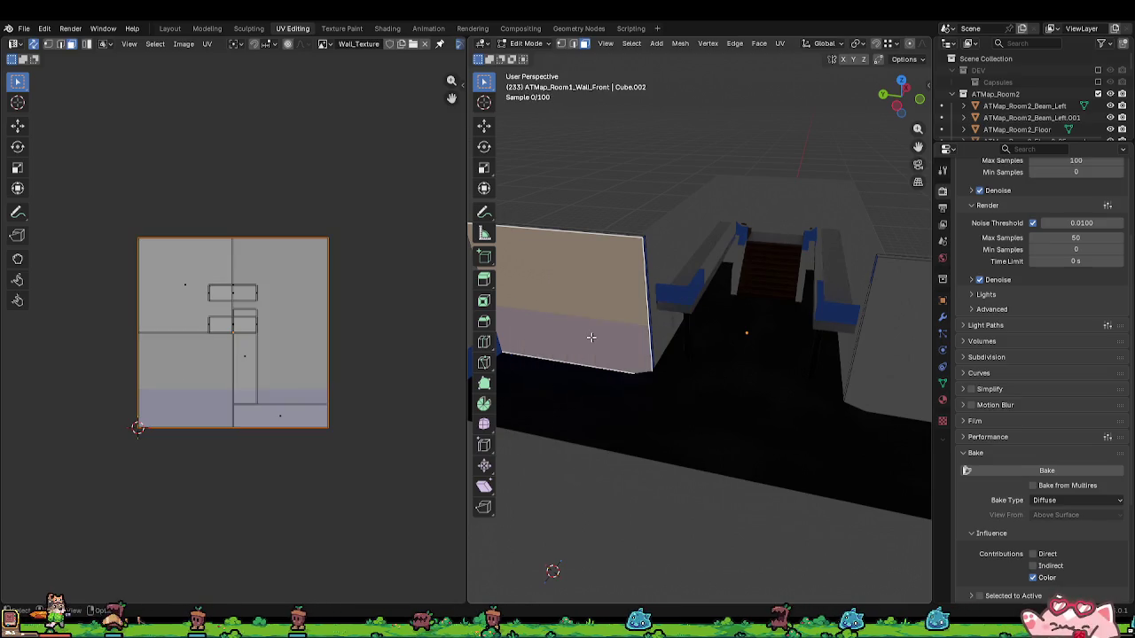
left_click(650, 325)
key("u")
left_click(650, 325)
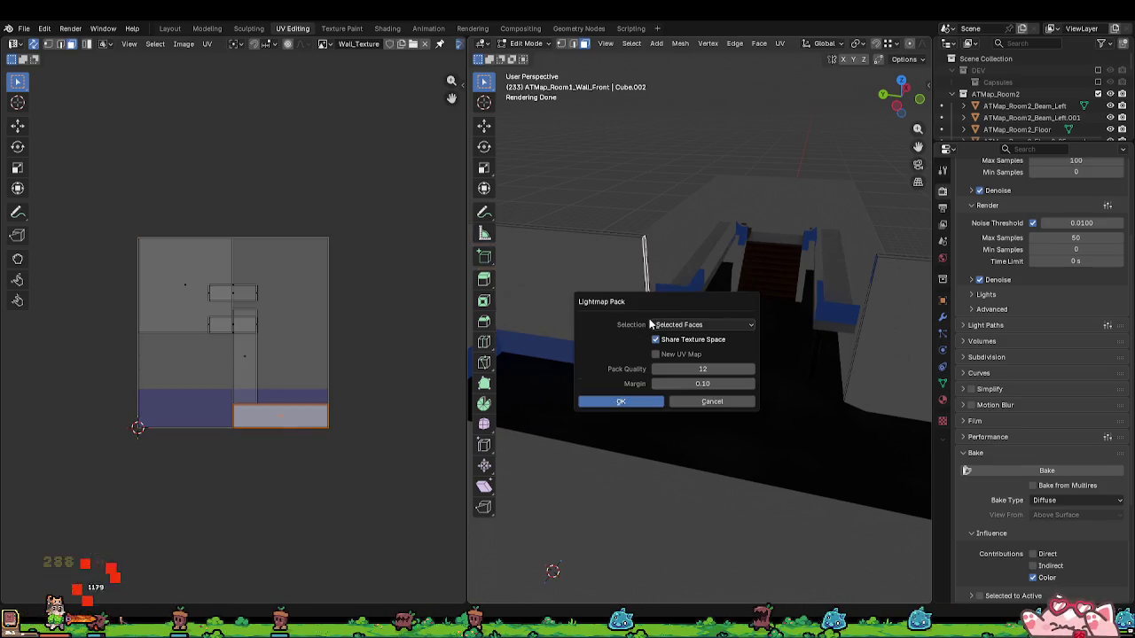
key("Return")
Step: Lightmap-pack the right-side wall face on its own
left_click_drag(656, 325, 760, 325)
left_click(900, 333)
key("u")
left_click(900, 332)
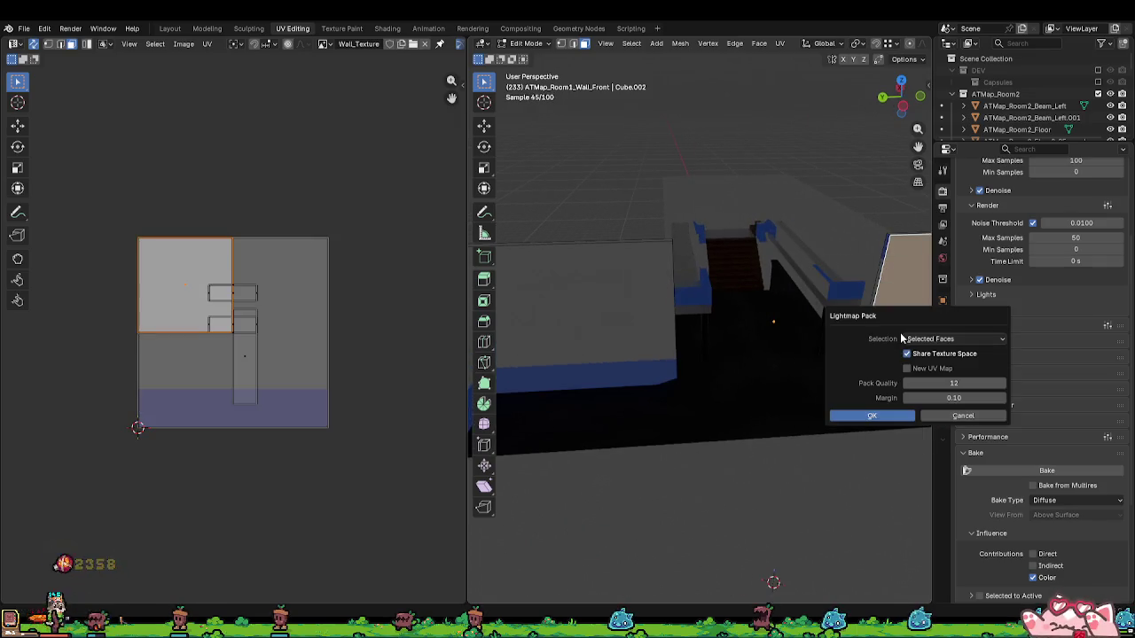
key("Return")
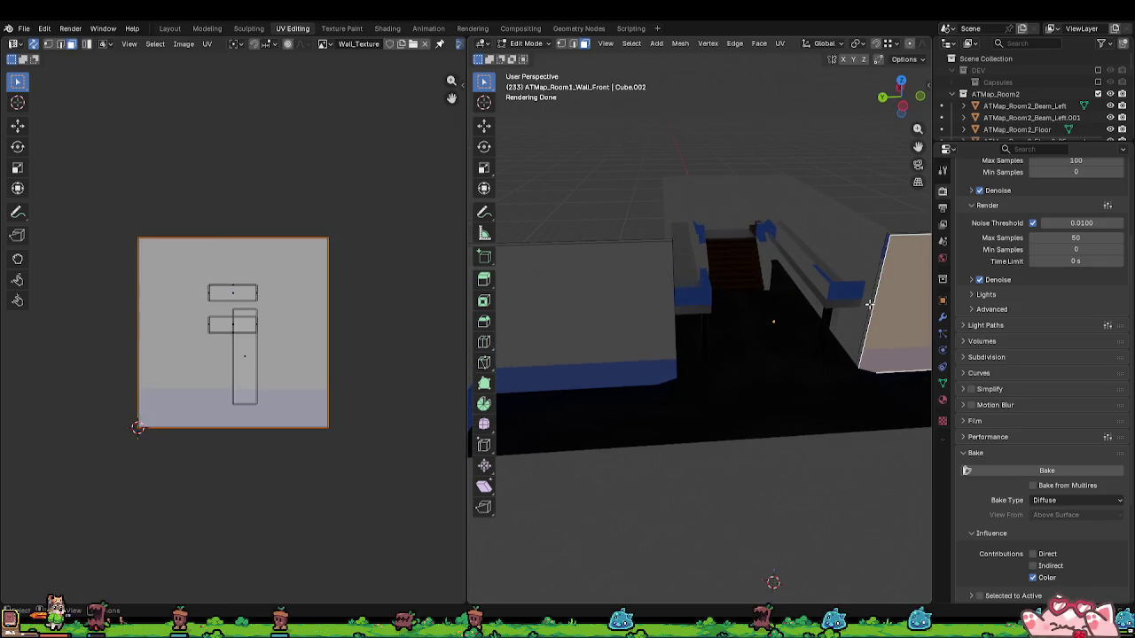
key("u")
left_click(872, 303)
Step: Confirm the repack, then select the thin wall strip and unwrap it
key("Return")
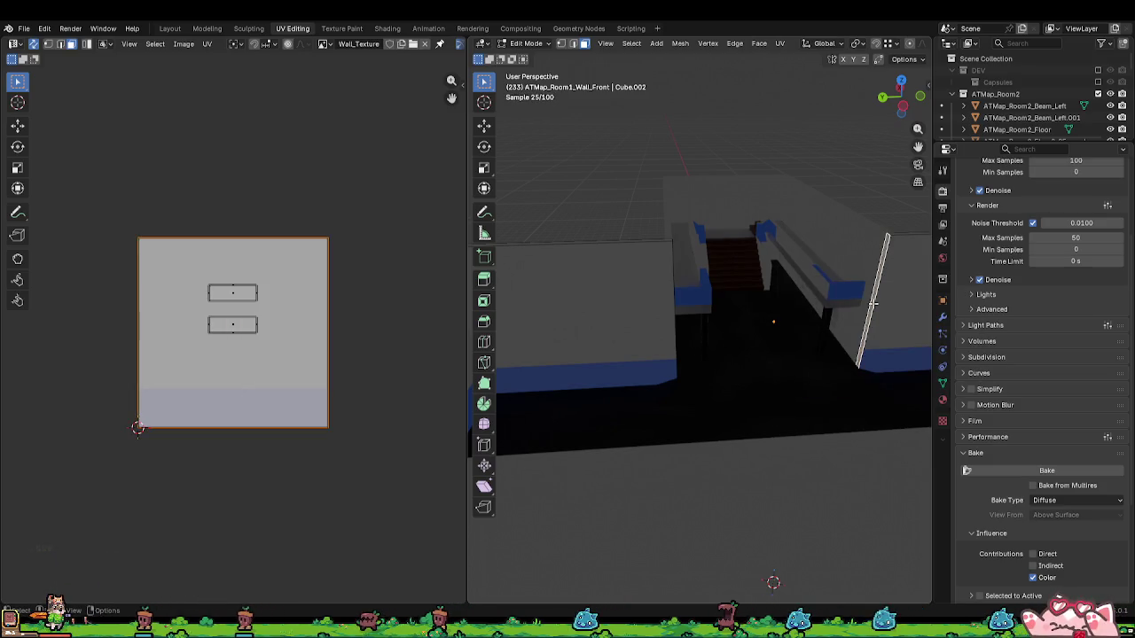
scroll(872, 302, "up", 3)
mouse_move(869, 313)
left_mouse_down()
mouse_move(666, 301)
mouse_move(748, 290)
left_mouse_up()
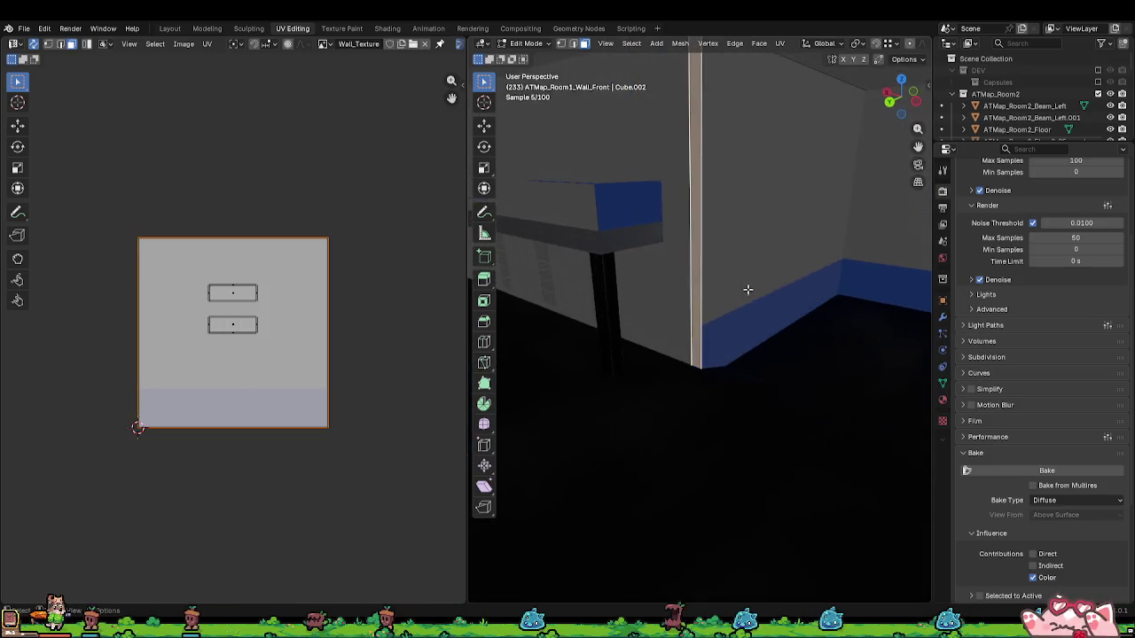
left_click(752, 274)
left_click(695, 230)
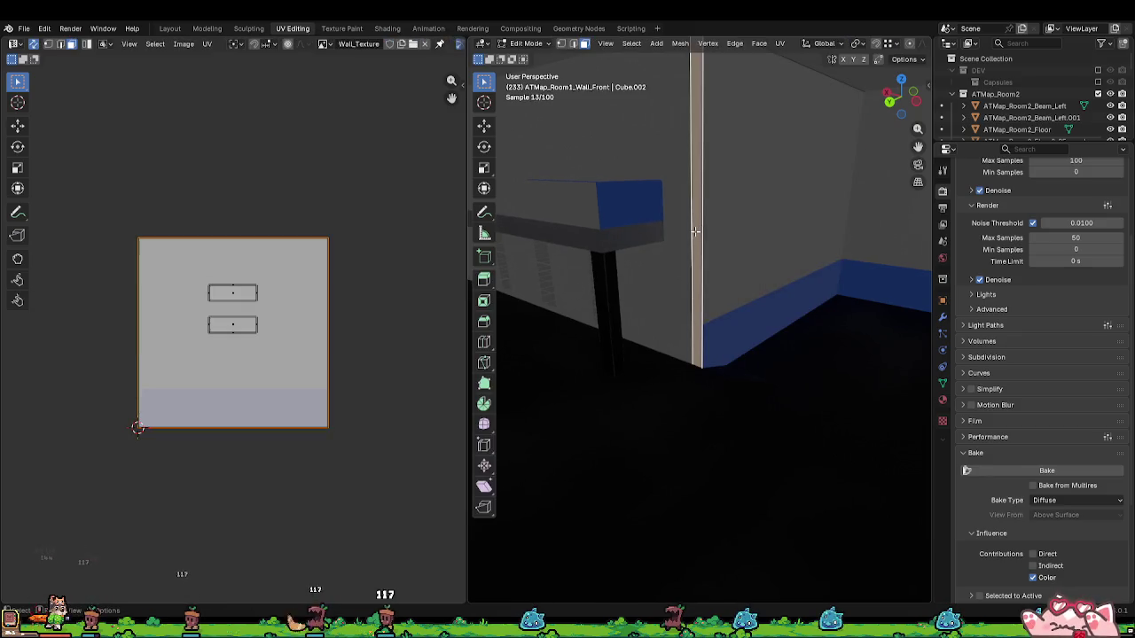
key("u")
left_click(644, 233)
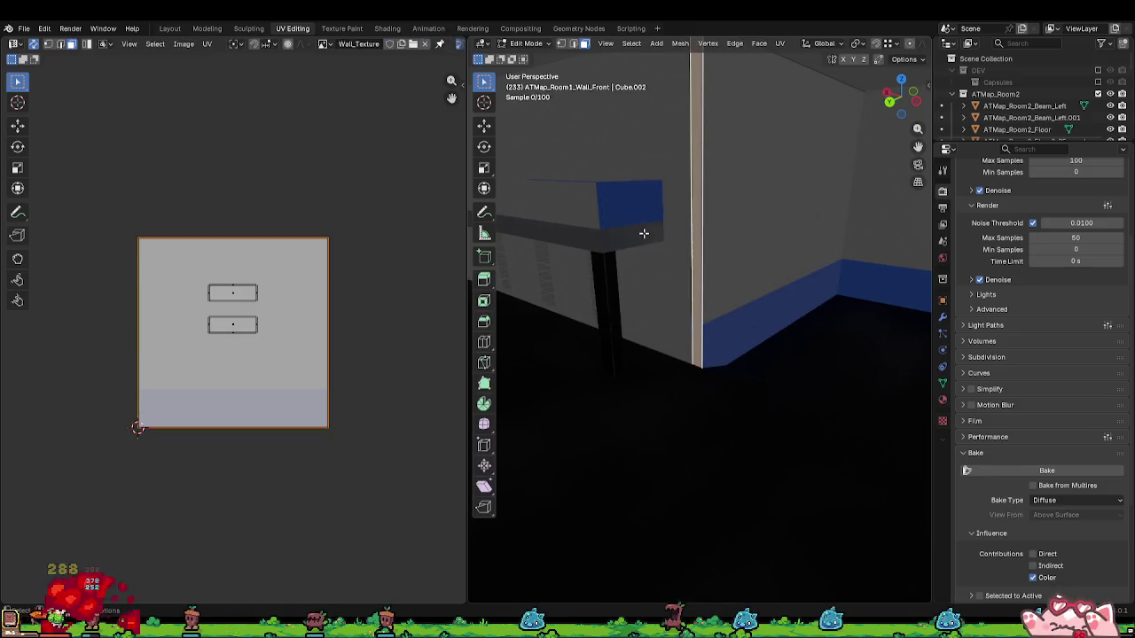
Step: Apply Cube Projection to the thin strip face
left_click(752, 271)
left_click(661, 275)
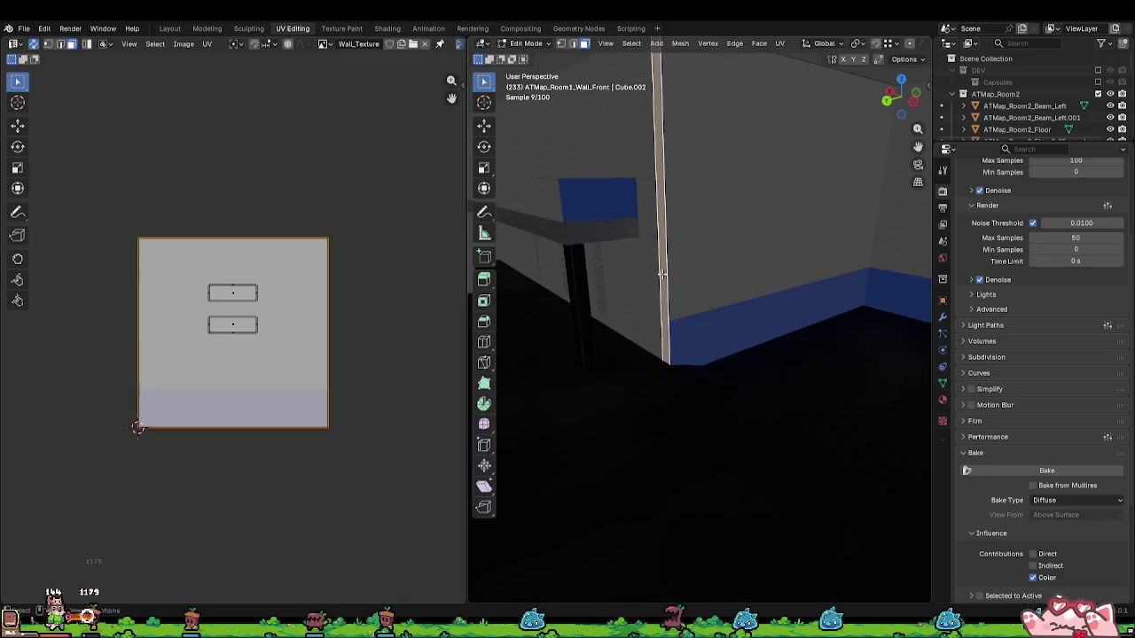
key("u")
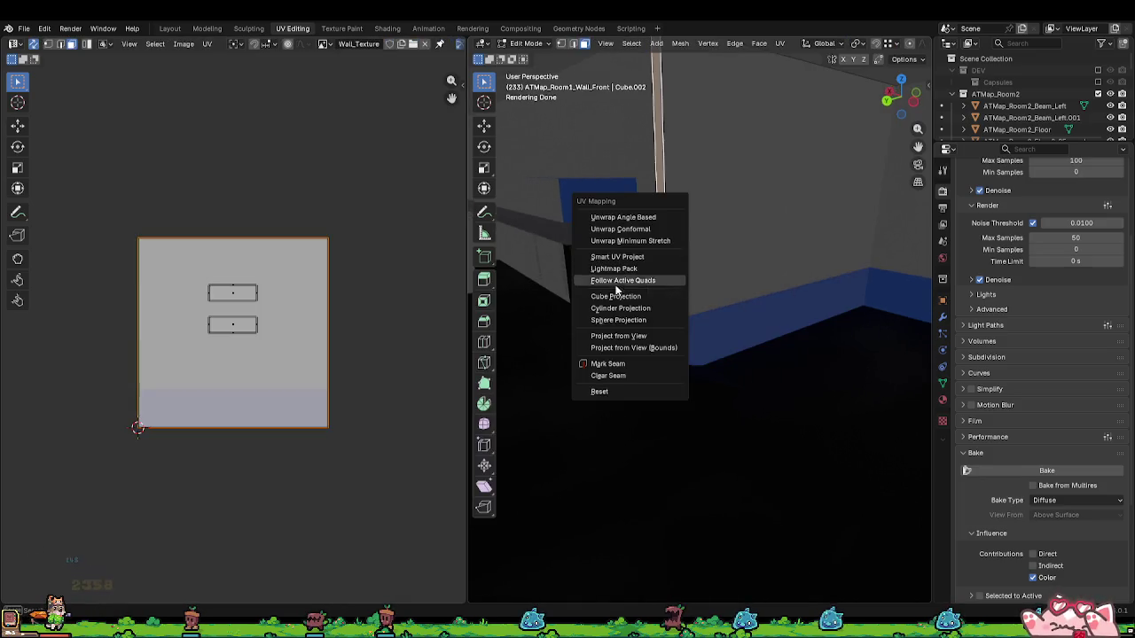
left_click(614, 284)
mouse_move(626, 287)
left_mouse_down()
mouse_move(665, 278)
mouse_move(527, 269)
mouse_move(722, 322)
mouse_move(608, 307)
left_mouse_up()
Step: Check the strip in Object Mode, then reapply Cube Projection to the front wall's faces
key("Tab")
key("Tab")
key("a")
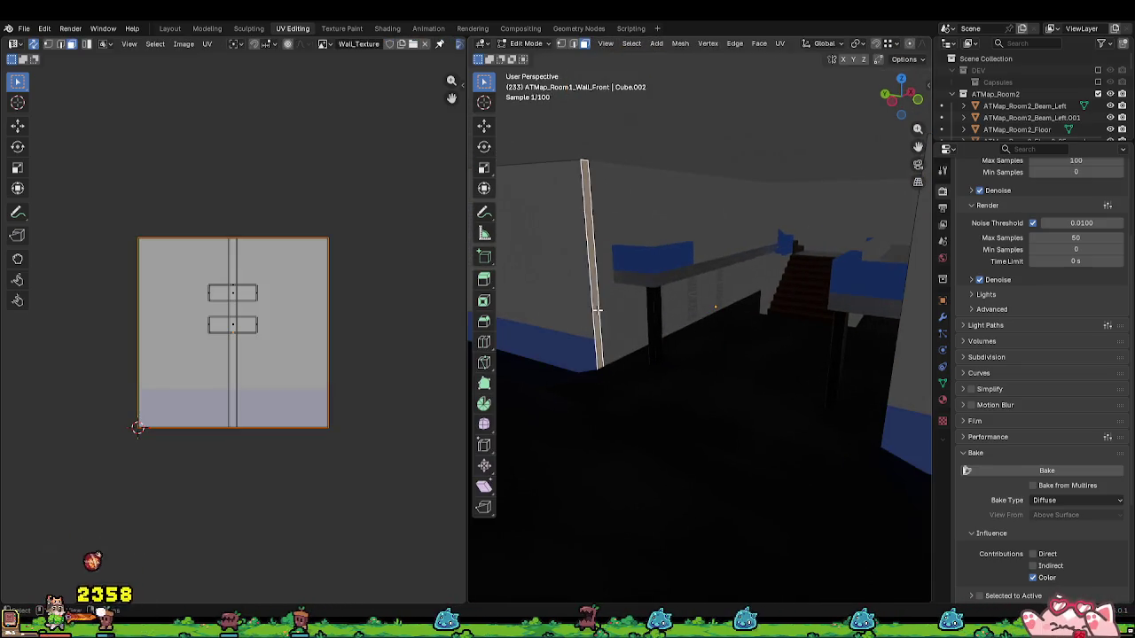
key("u")
left_click(599, 311)
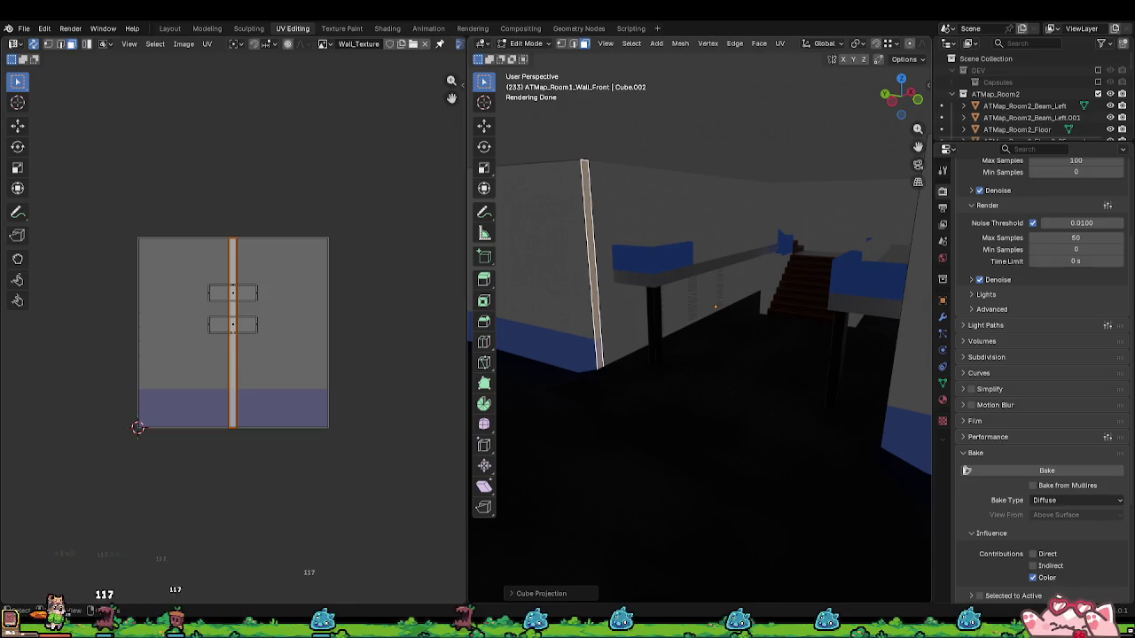
key("Tab")
left_click(626, 304)
Step: Lightmap-pack all faces of the Room2 left wall
left_click(626, 306)
key("Tab")
key("a")
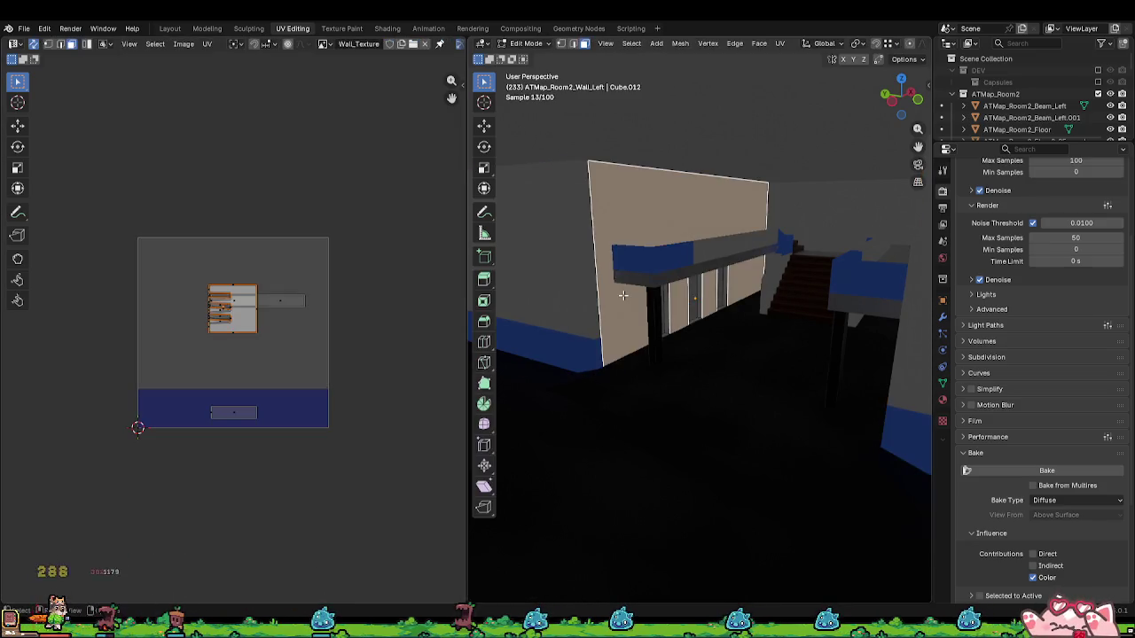
key("u")
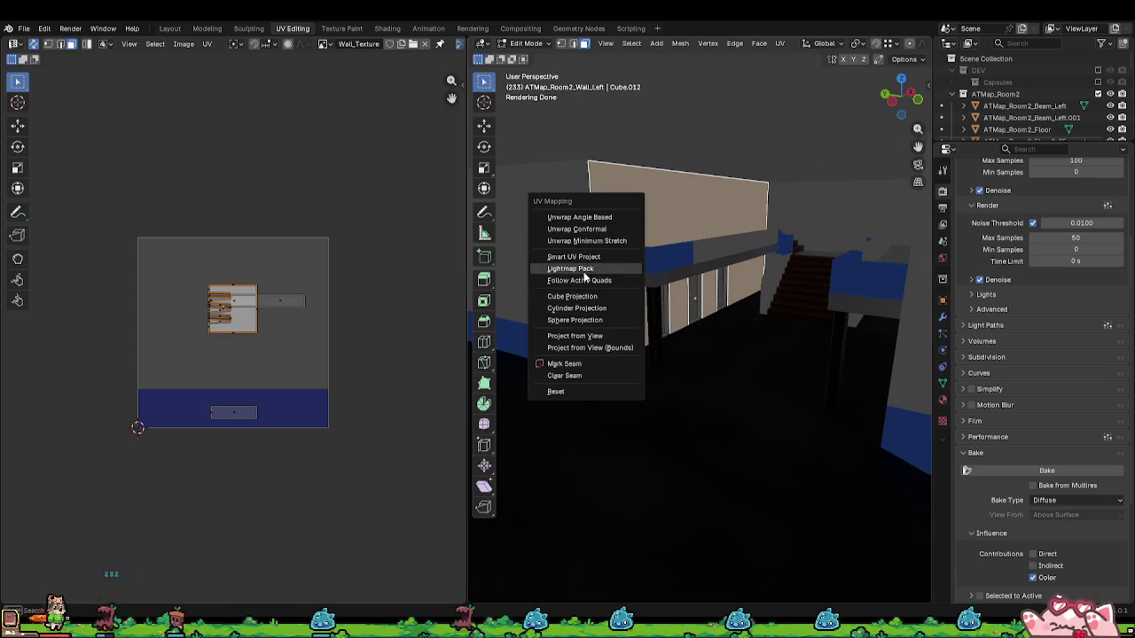
left_click(575, 268)
left_click(579, 355)
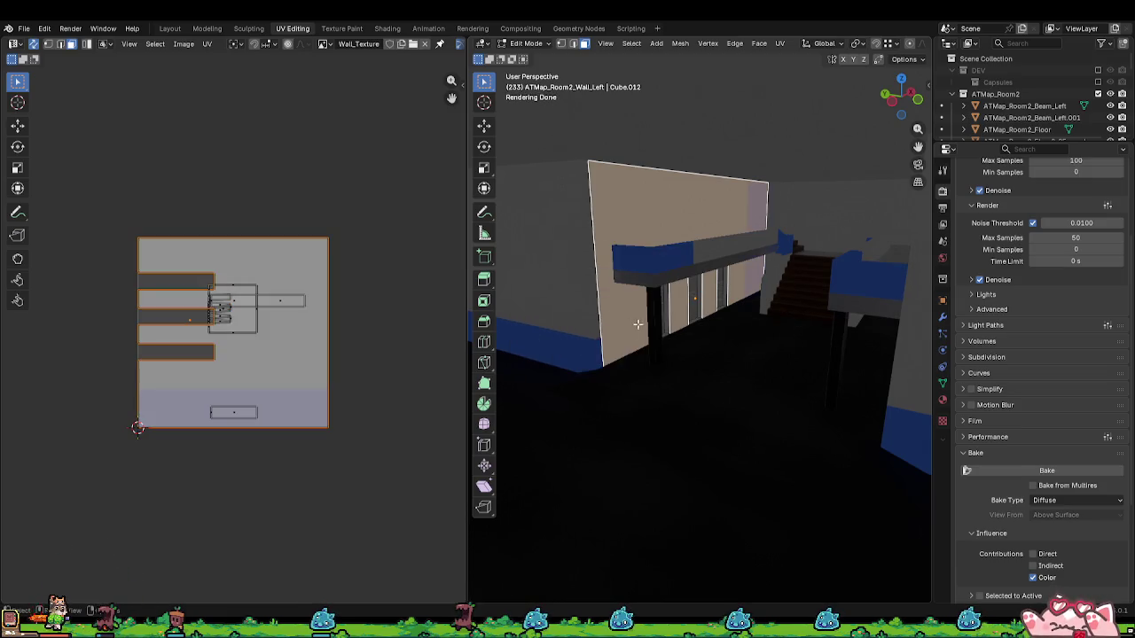
Step: Select individual bottom edges of the left wall's UV islands to inspect the layout
left_click(263, 362)
left_click(232, 332)
key("s")
key("Escape")
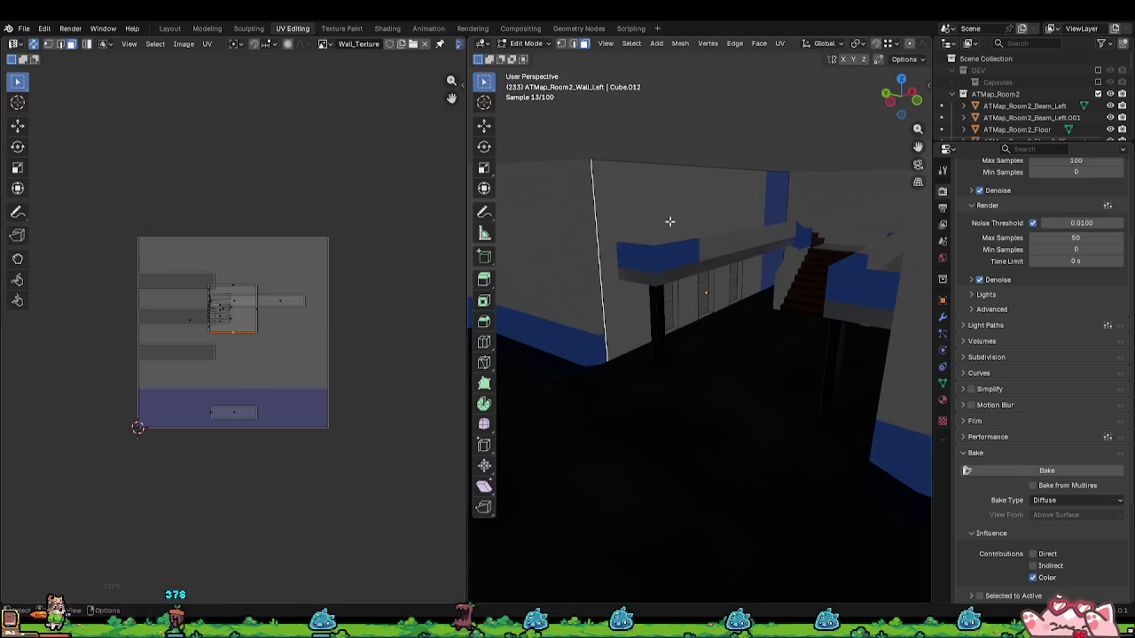
key("a")
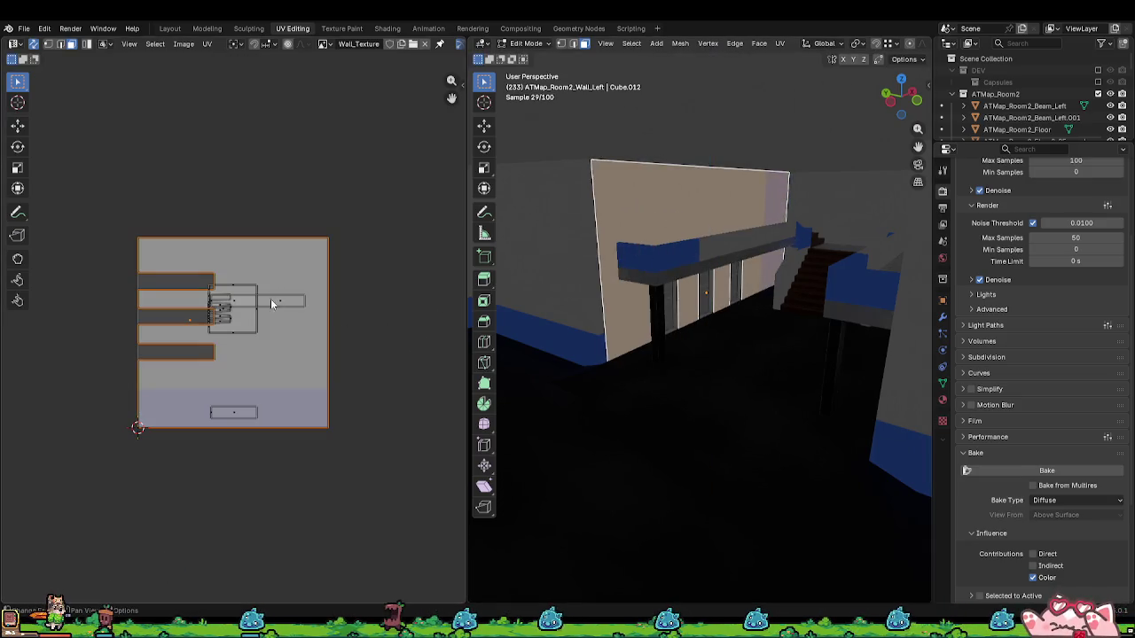
left_click(280, 356)
key("a")
left_click(235, 332)
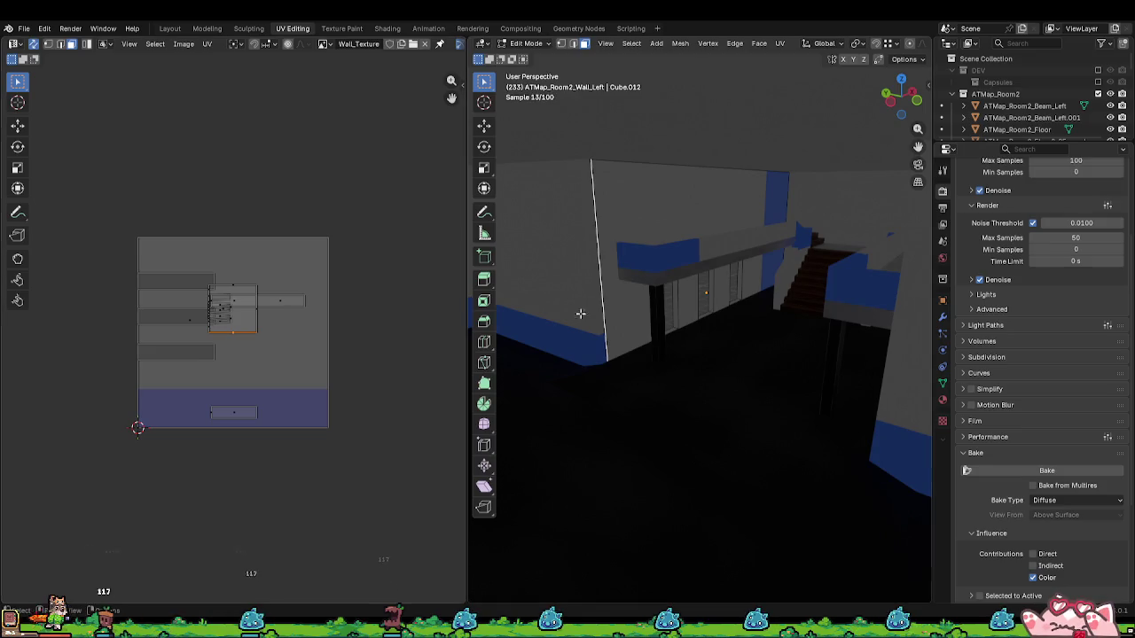
Step: Rotate all left wall UVs 90° then 180° so the strips run upright into the blue band
key("a")
key("r")
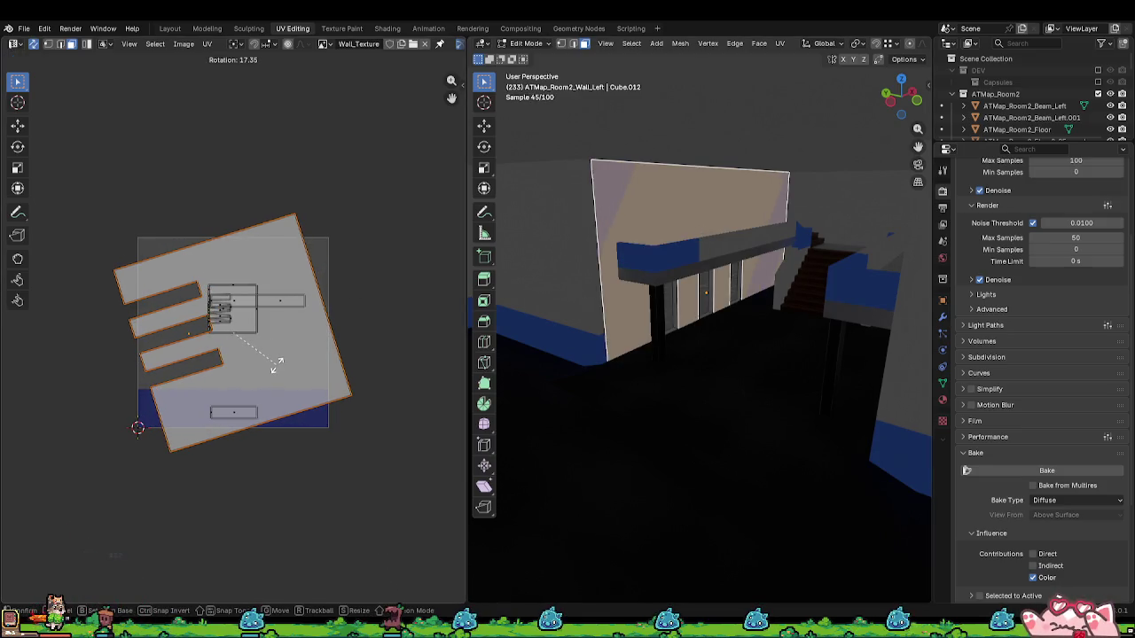
type("-90")
key("Return")
type("r")
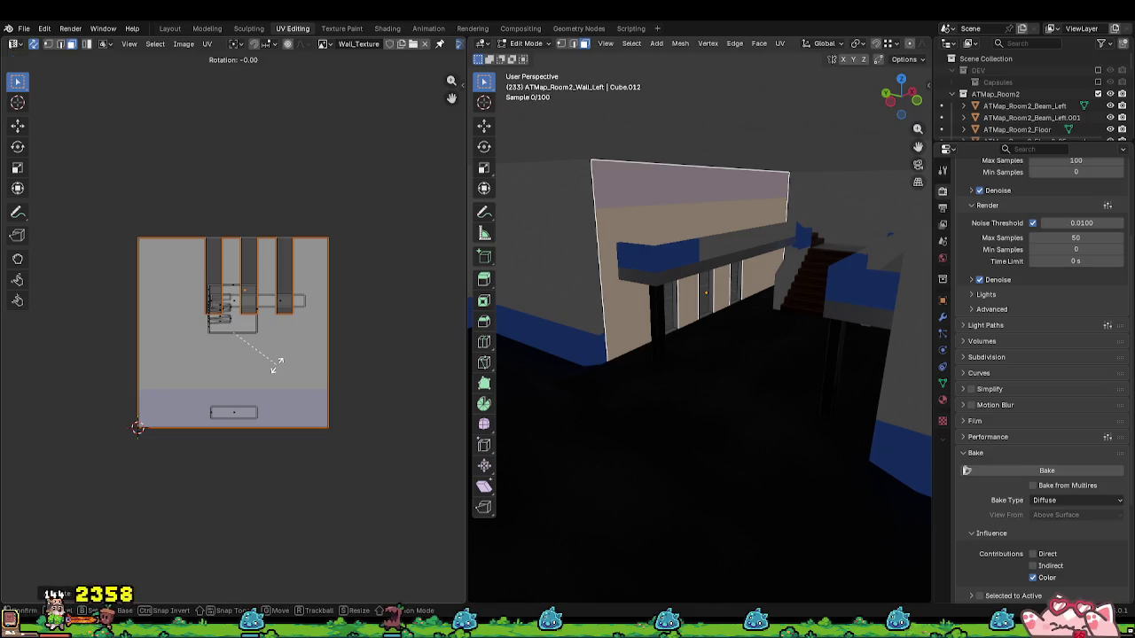
type("180")
key("Return")
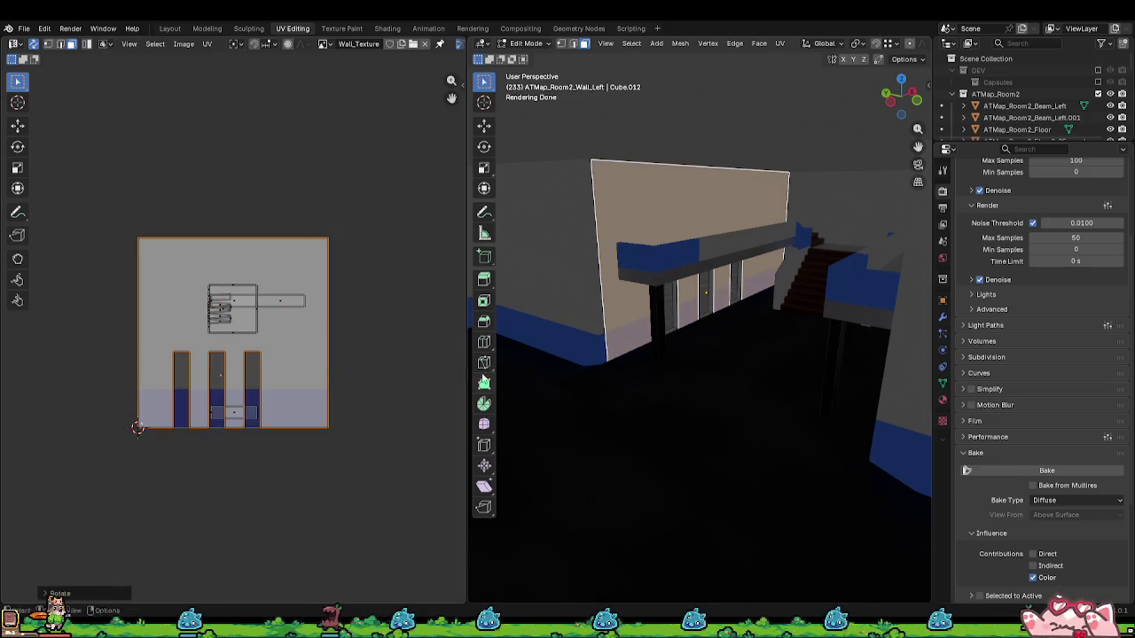
left_click(798, 194)
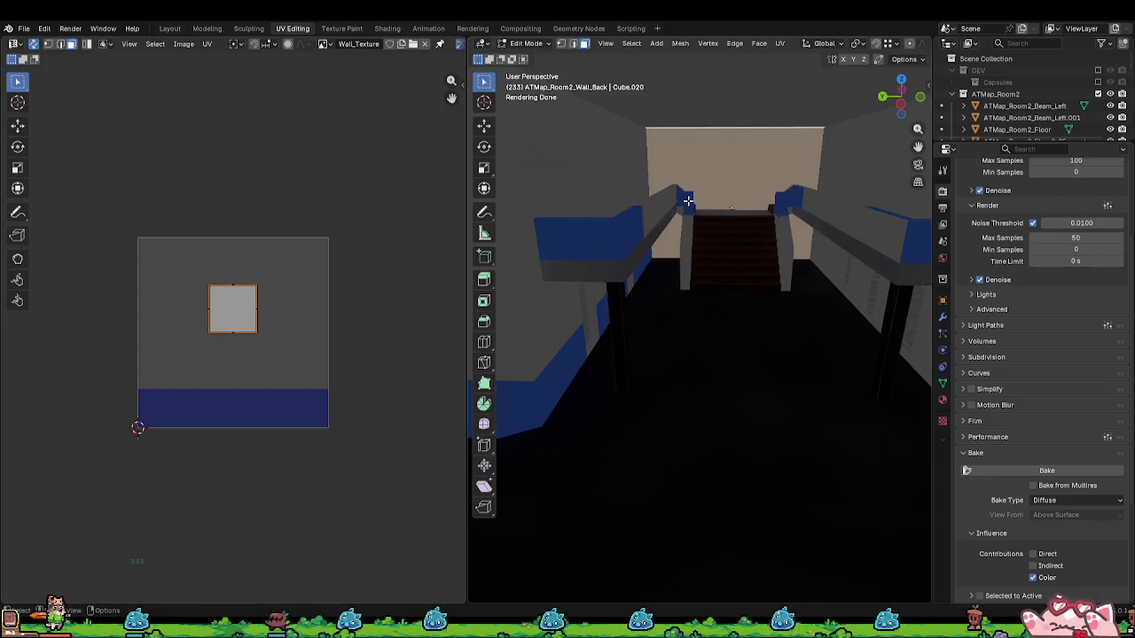
Step: Lightmap-pack the Room2 back wall's UVs
key("u")
left_click(637, 201)
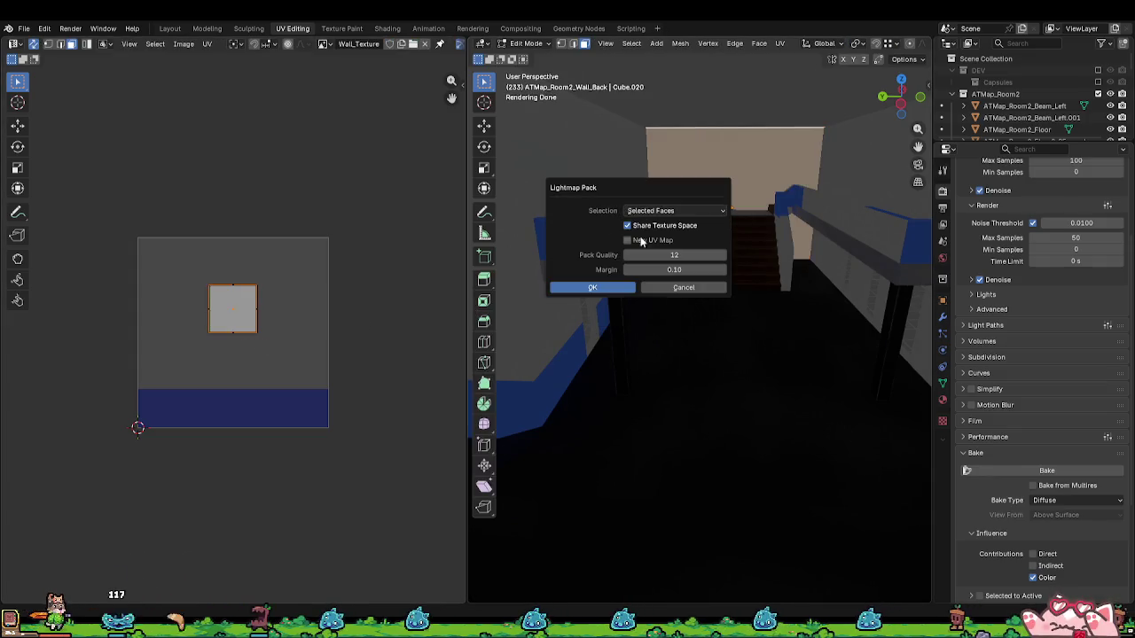
left_click(593, 288)
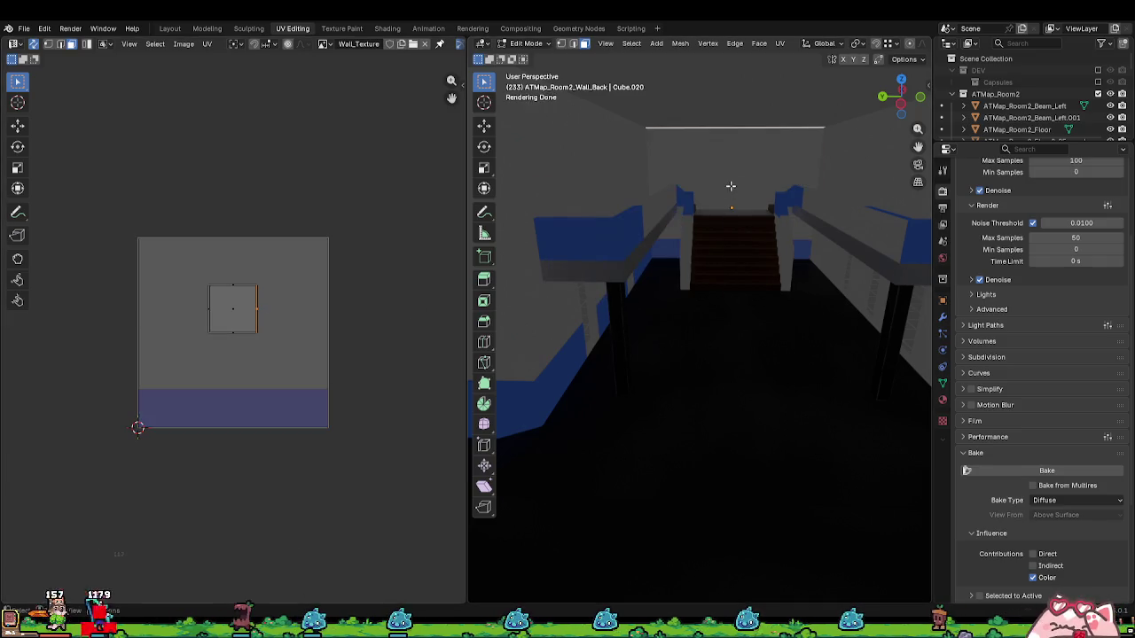
Step: Try a -90° UV rotation, then reset it to 0 to keep the back wall upright
type("ar")
type("-90")
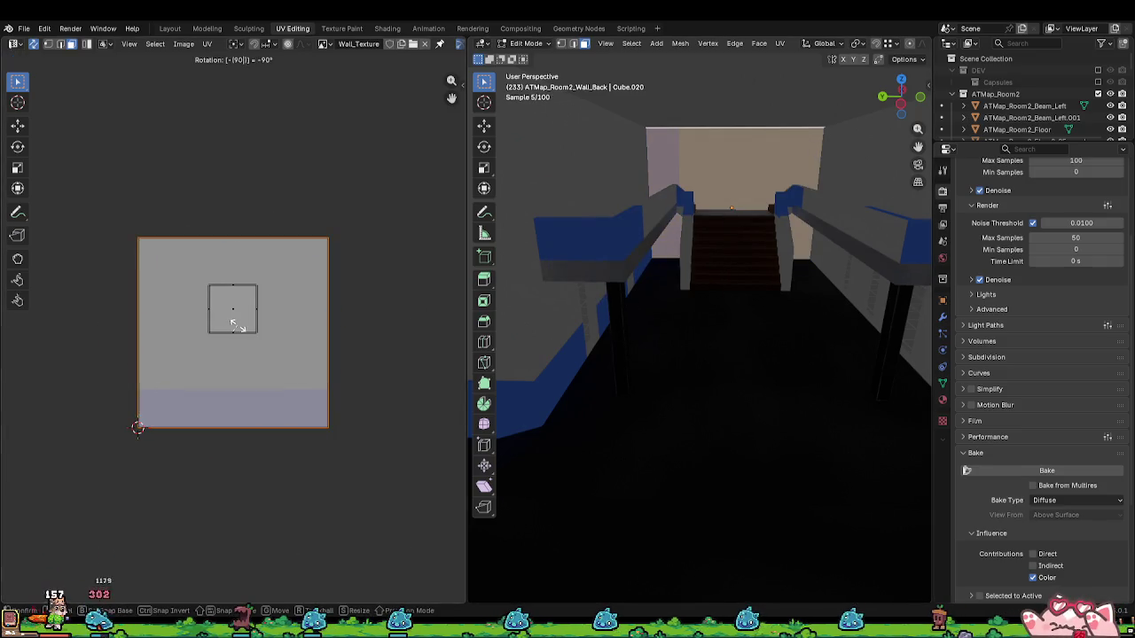
key("BackSpace")
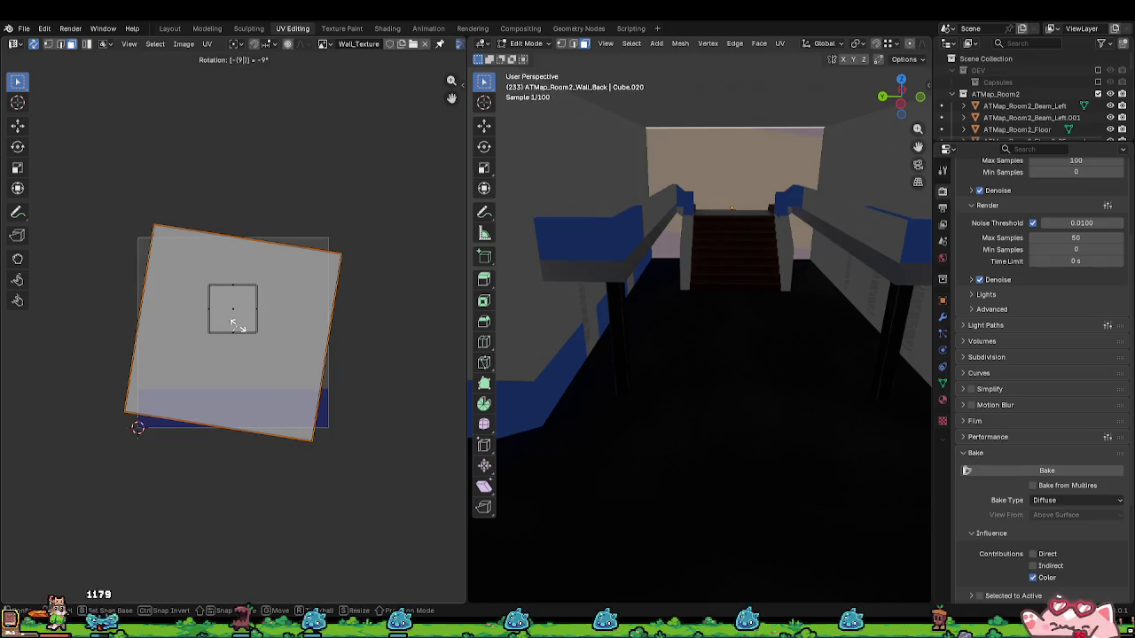
type("0")
key("BackSpace")
key("BackSpace")
key("BackSpace")
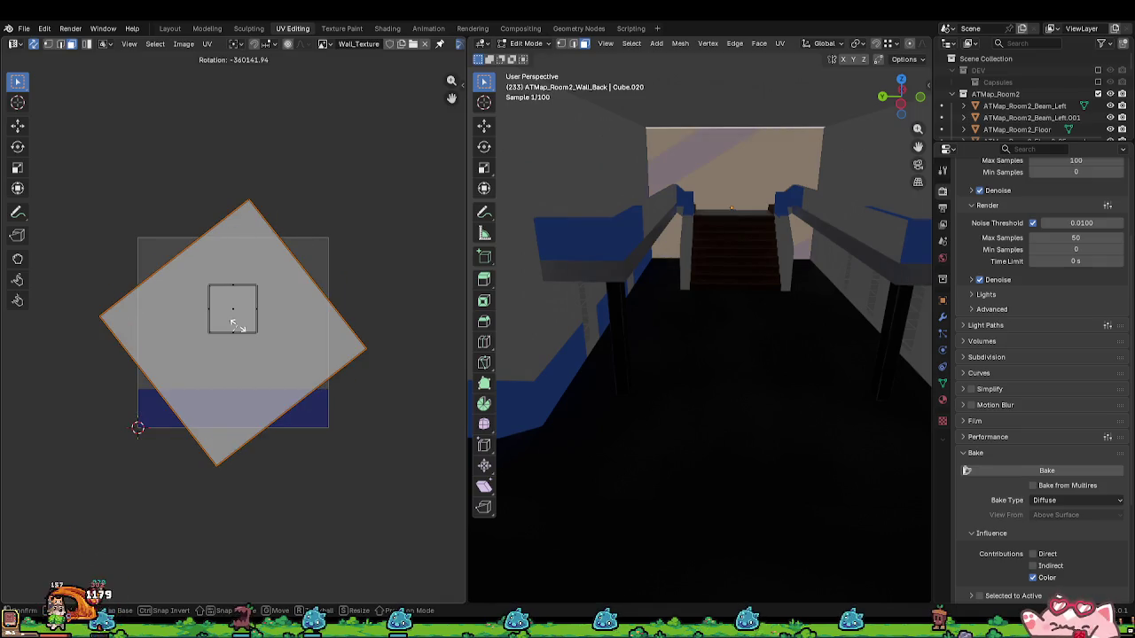
type("0")
key("Return")
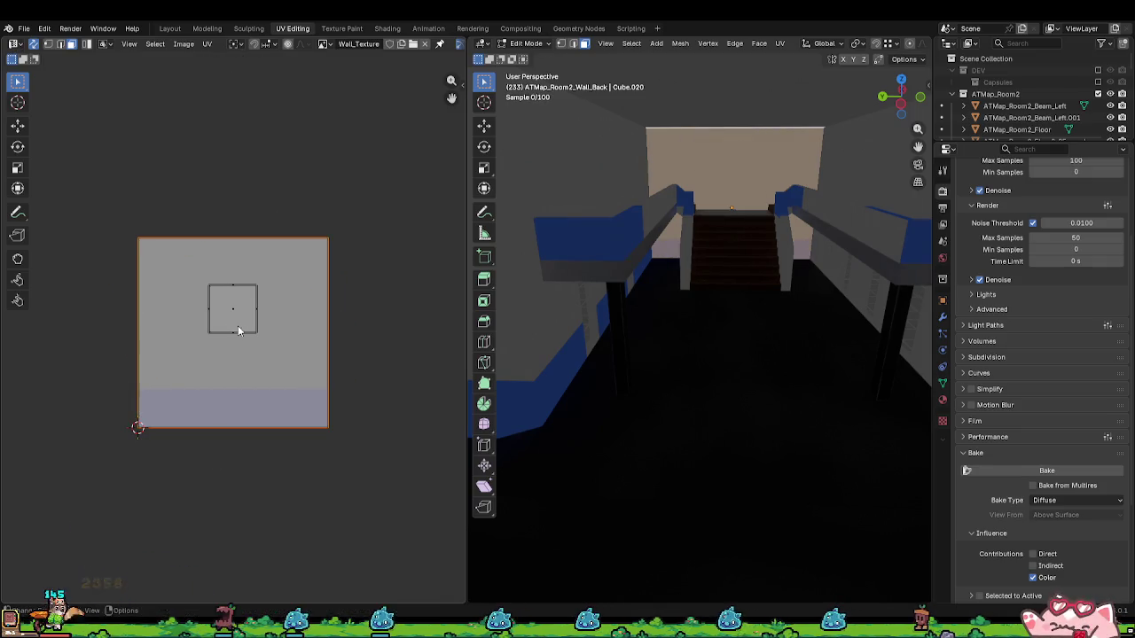
left_click(835, 266)
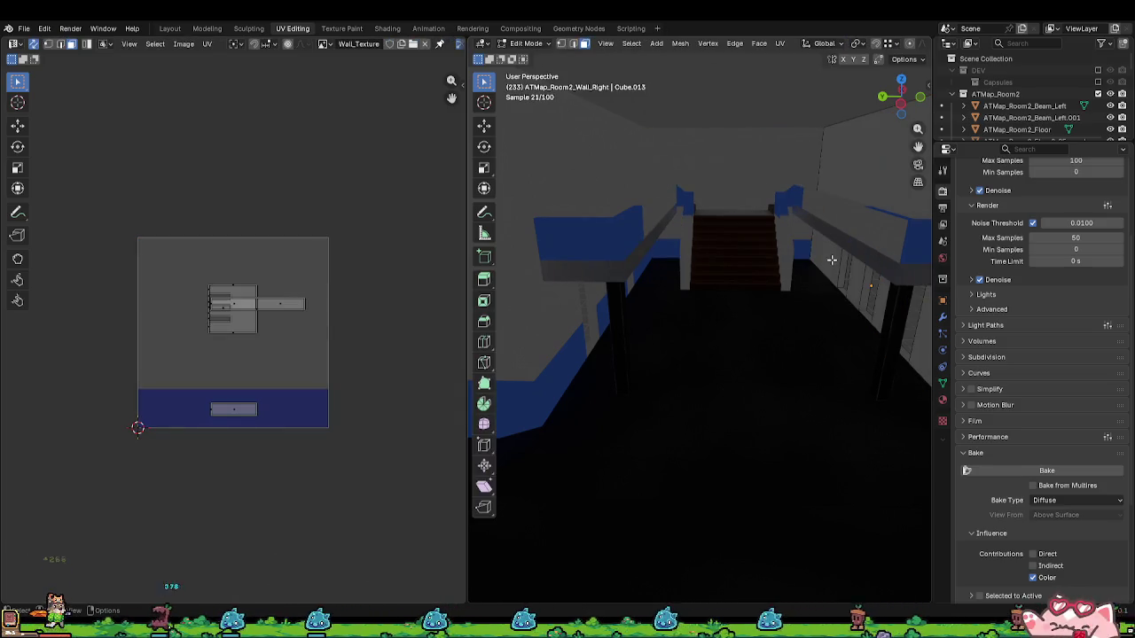
Step: Lightmap-pack the Room2 right wall's UVs and rotate the layout
key("u")
left_click(537, 282)
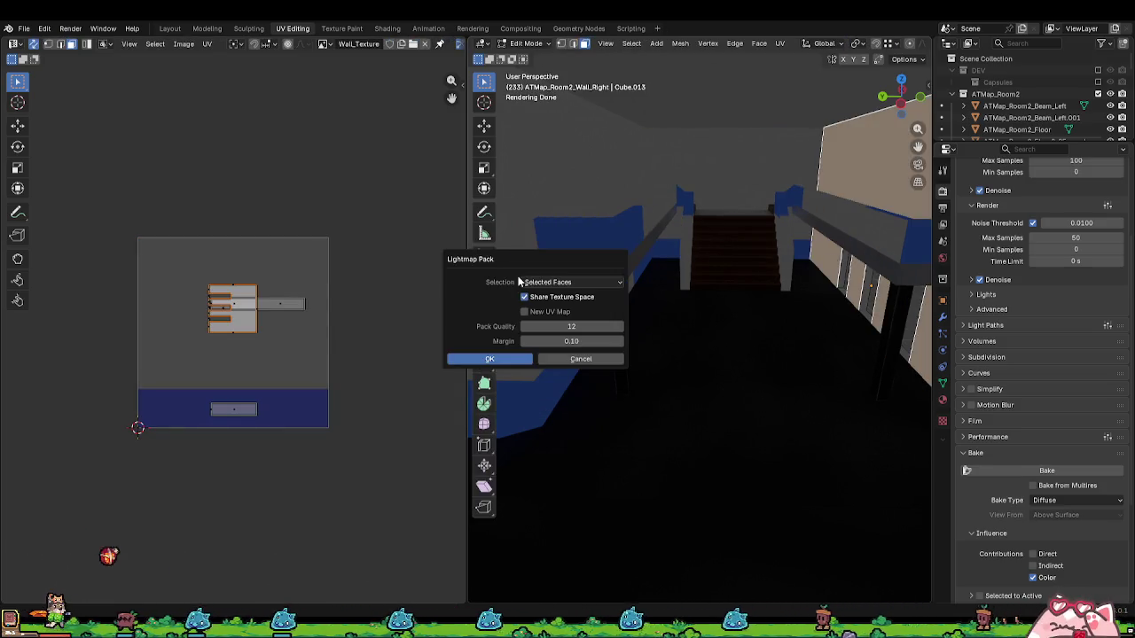
left_click(484, 359)
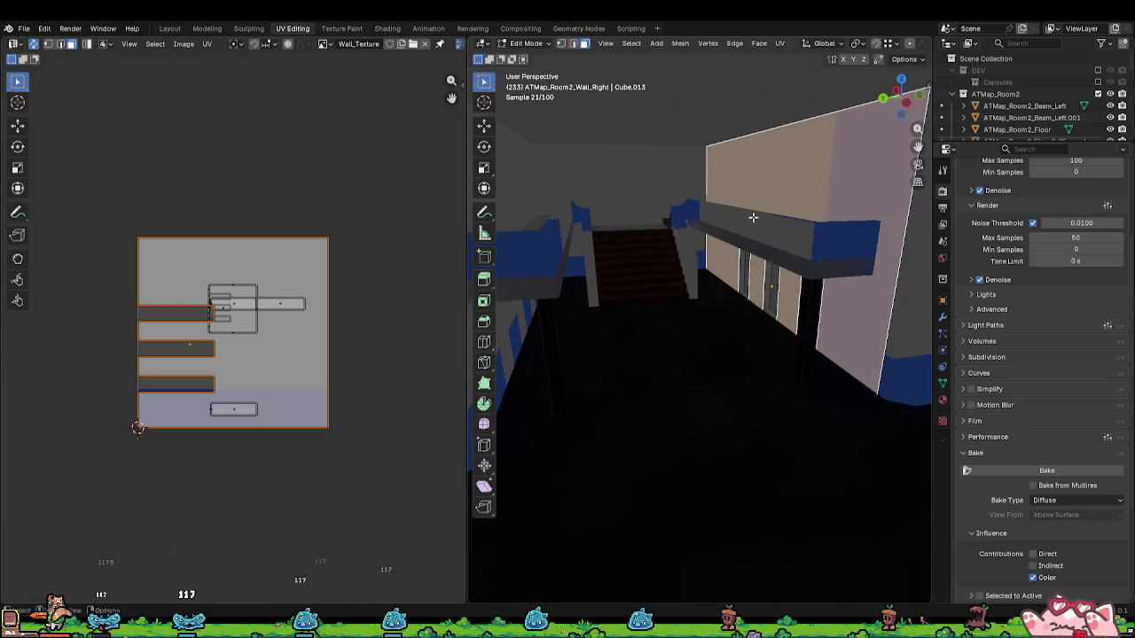
key("r")
left_click(778, 220)
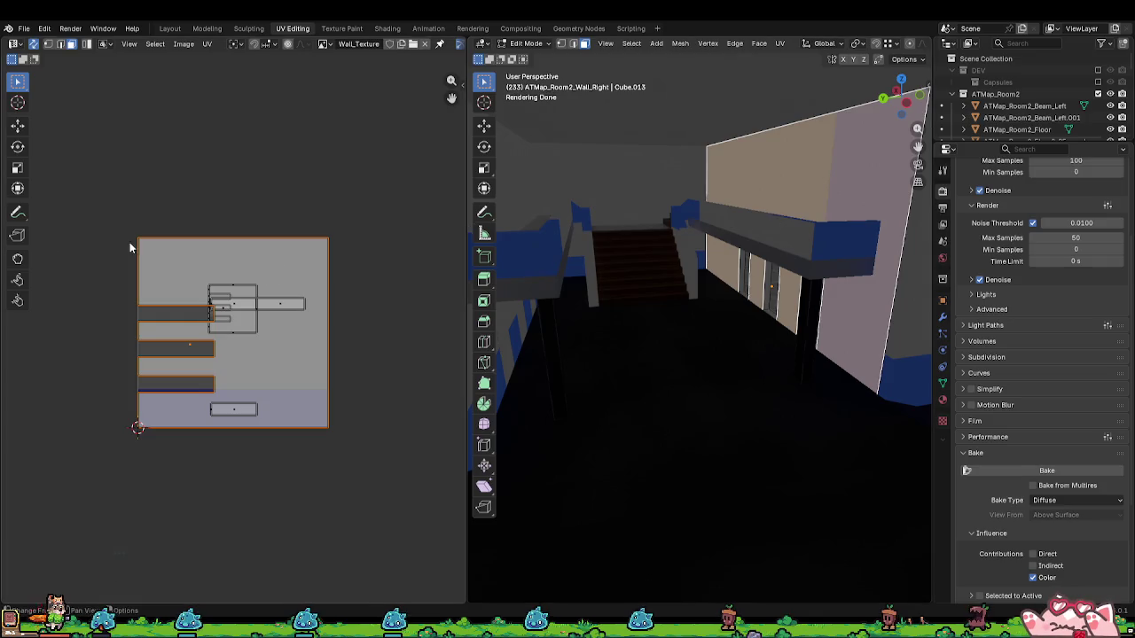
Step: Set all right wall UV strips upright into the blue band, then return to Object Mode
left_click(295, 342)
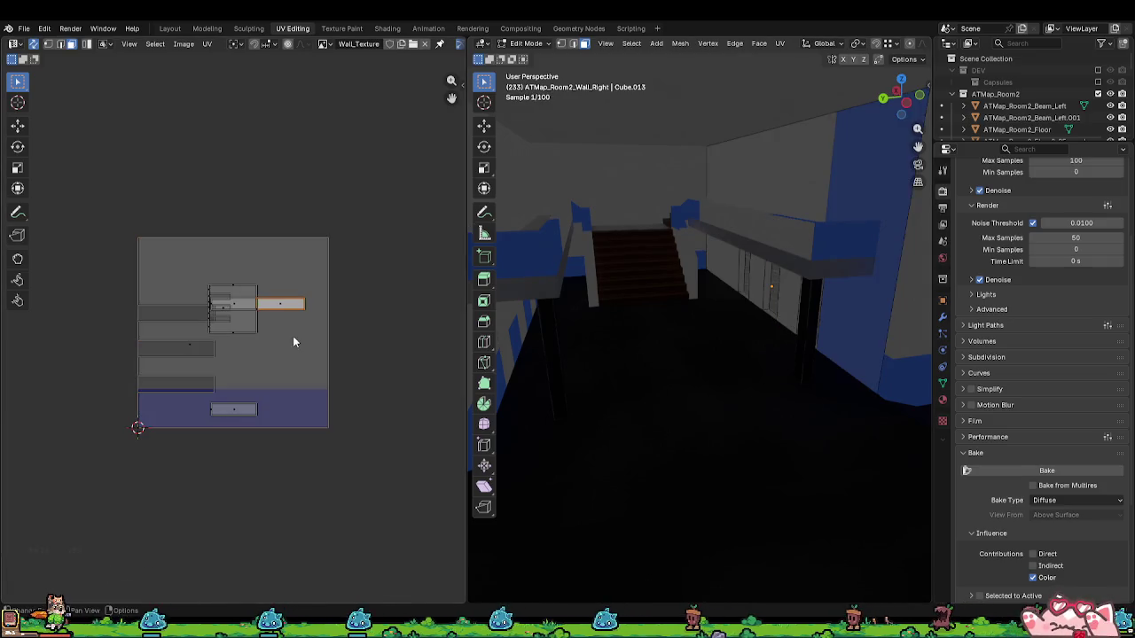
key("r")
key("Escape")
key("a")
key("g")
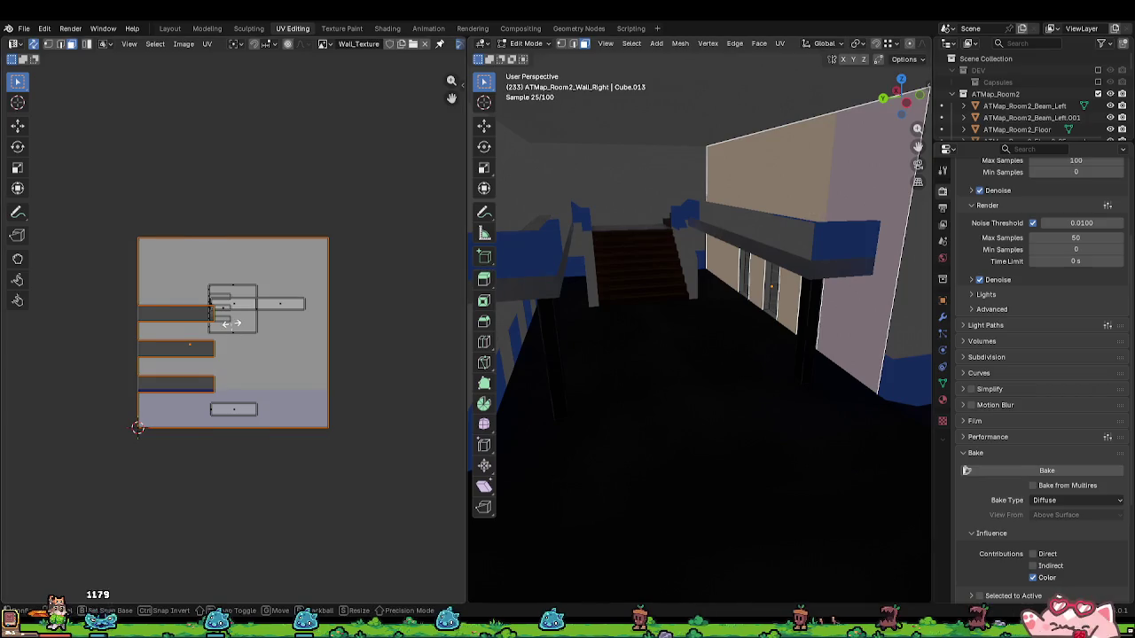
key("r")
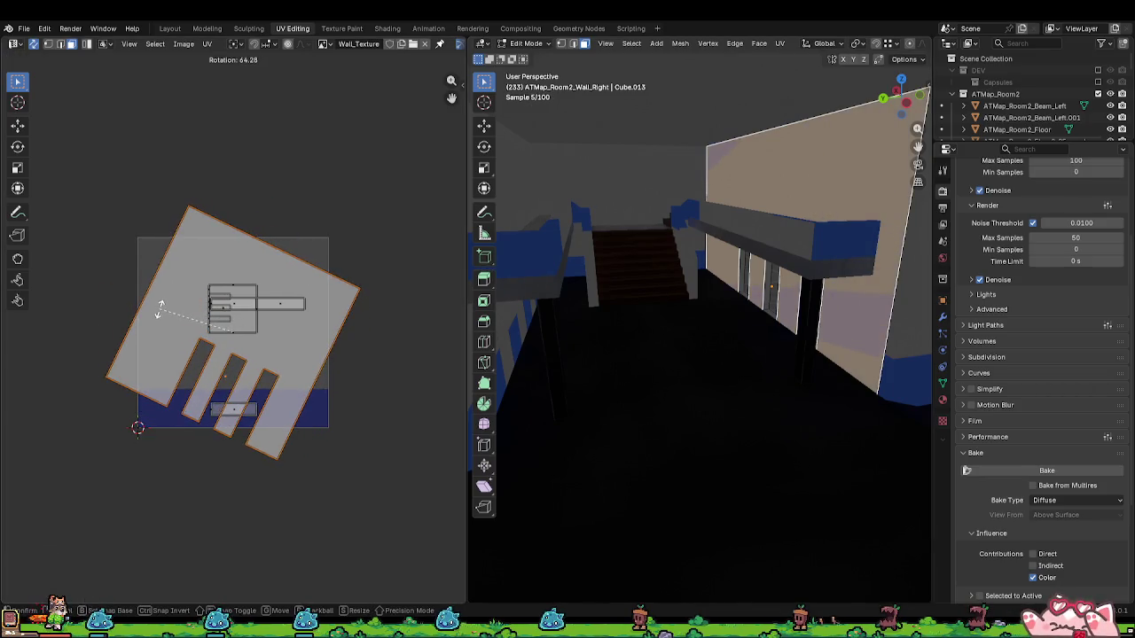
key("Escape")
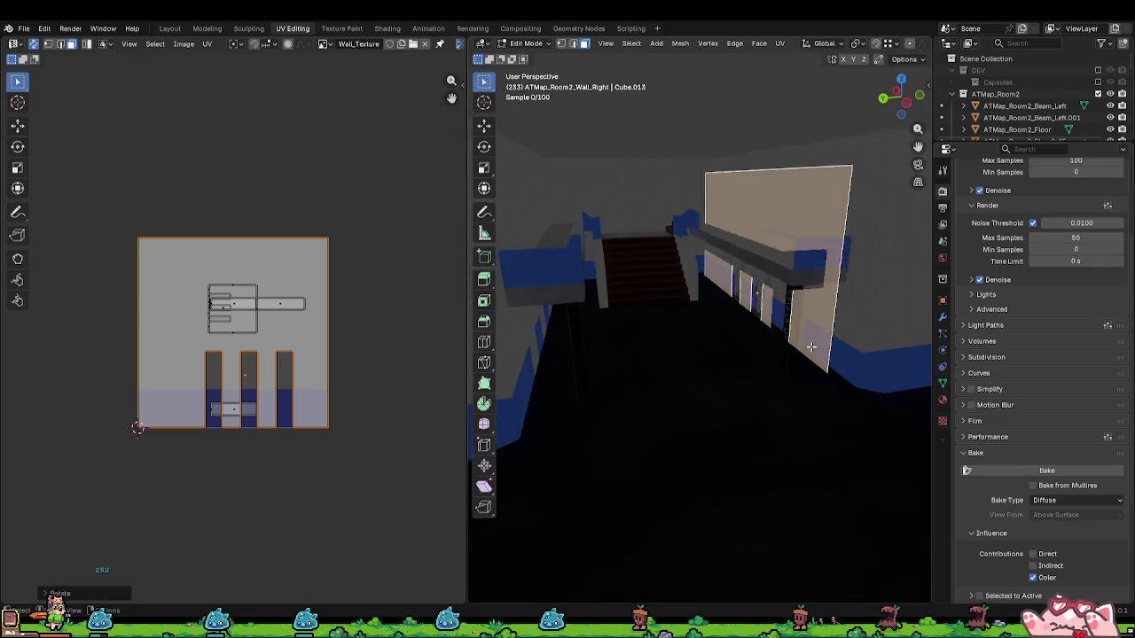
key("Tab")
mouse_move(831, 339)
left_mouse_down()
mouse_move(924, 342)
mouse_move(876, 324)
mouse_move(788, 319)
mouse_move(798, 315)
mouse_move(726, 335)
left_mouse_up()
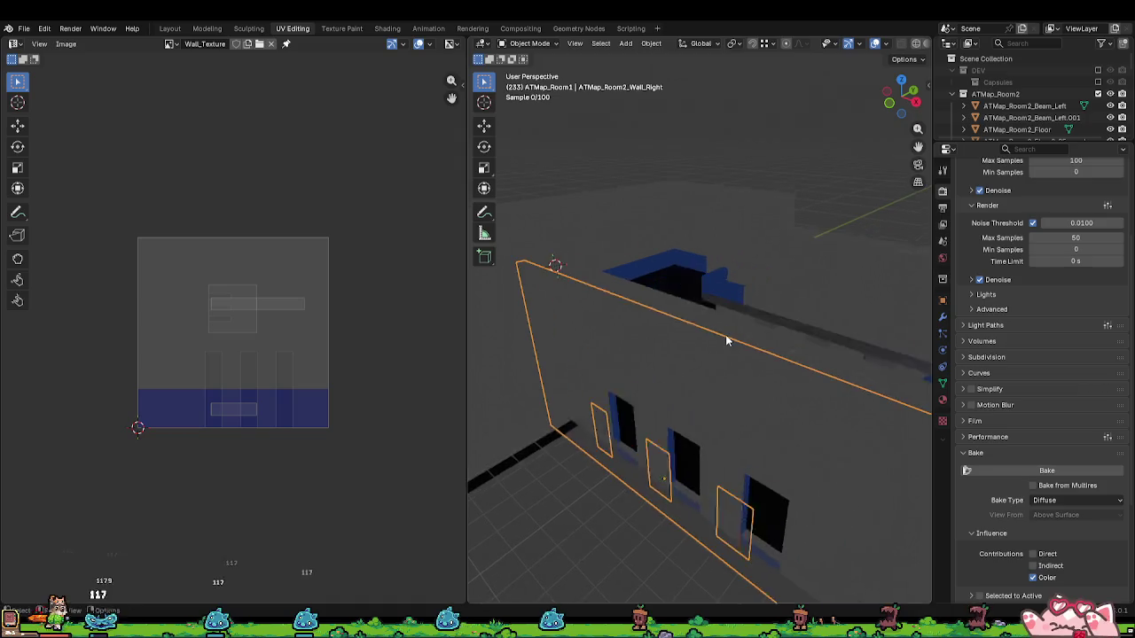
Step: Save OceGames_Blender_Map.blend, inspect the Room1 and Room2 back walls, then switch to Unity
key("ctrl+s")
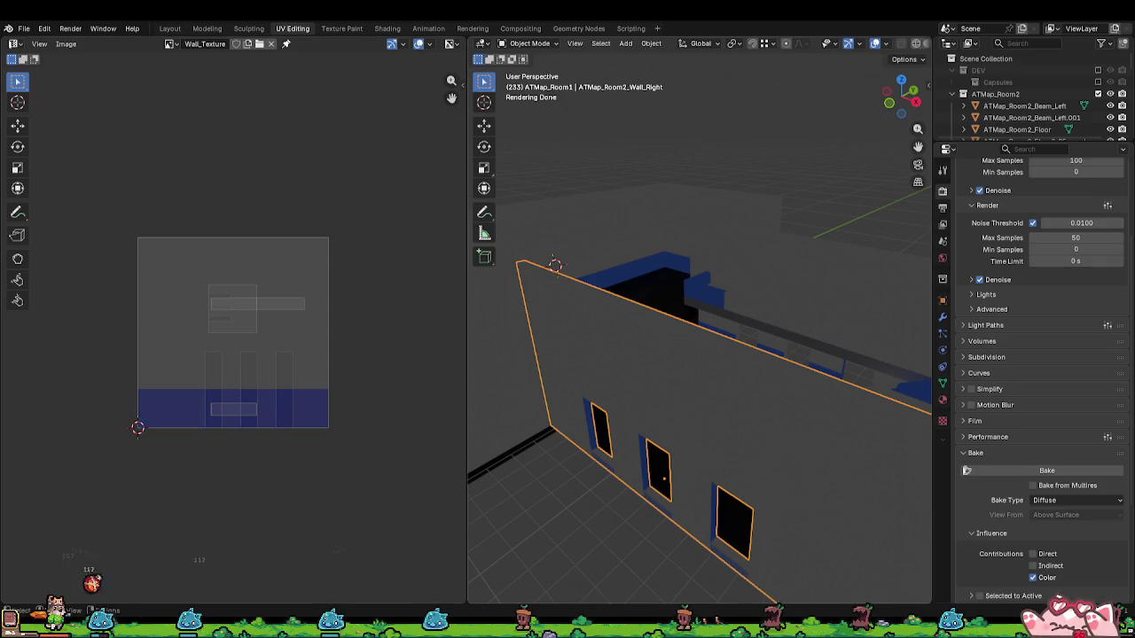
key("w")
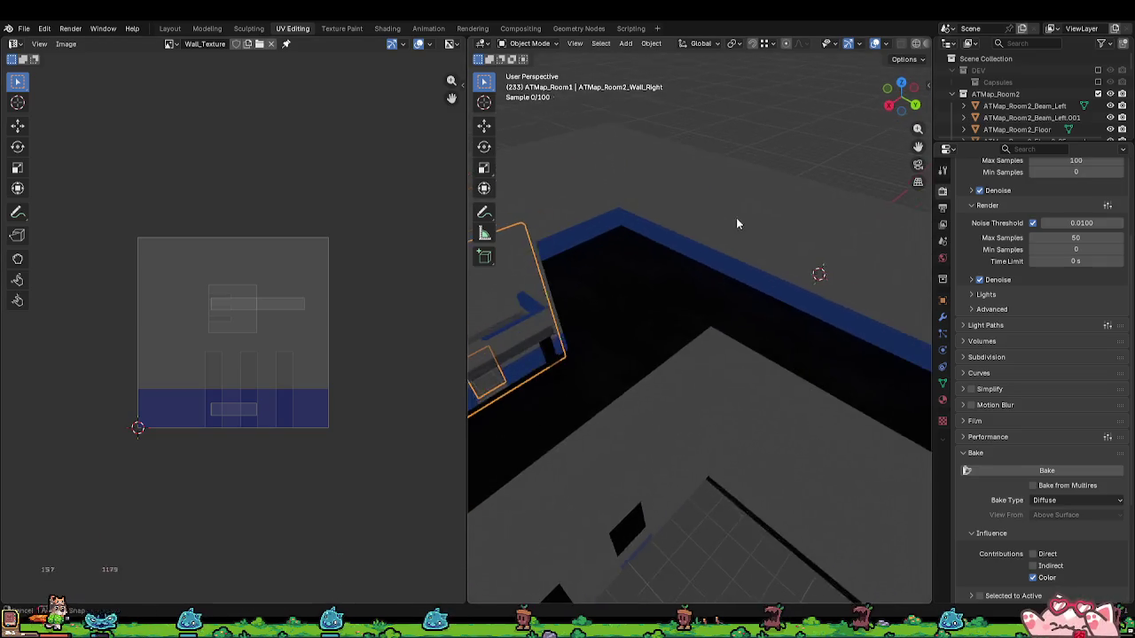
key("ctrl+s")
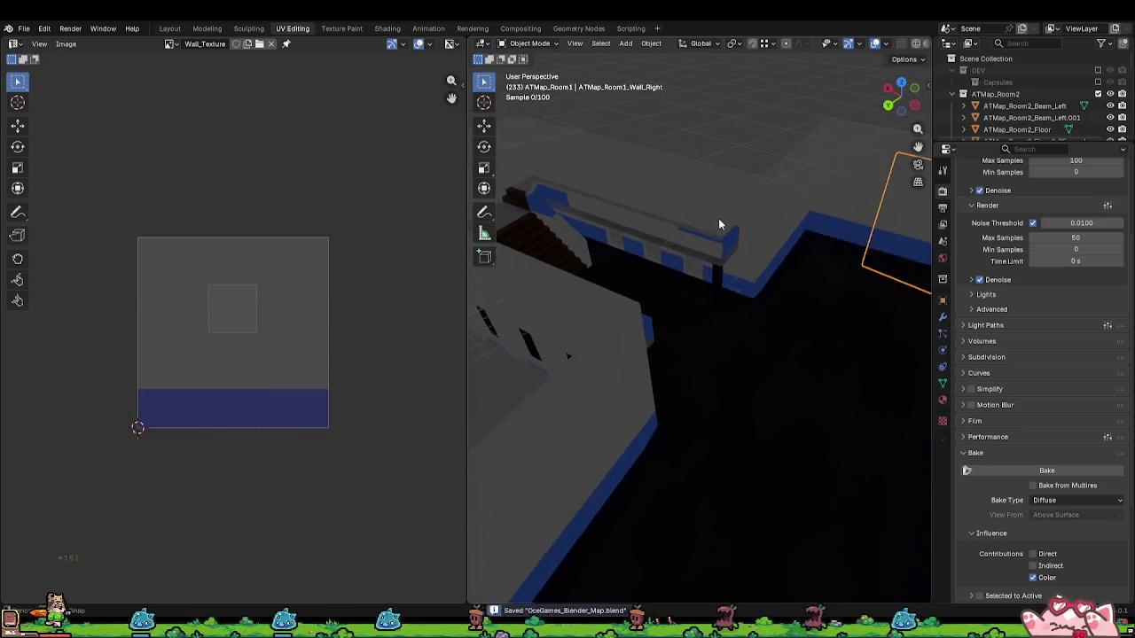
left_click(719, 223)
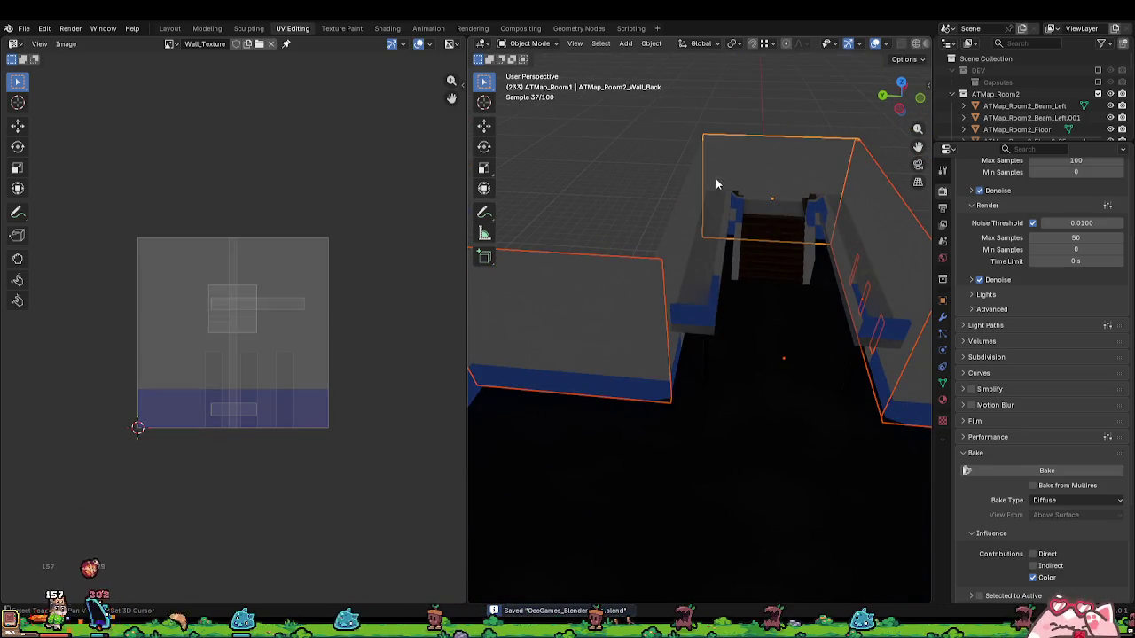
left_click(696, 227)
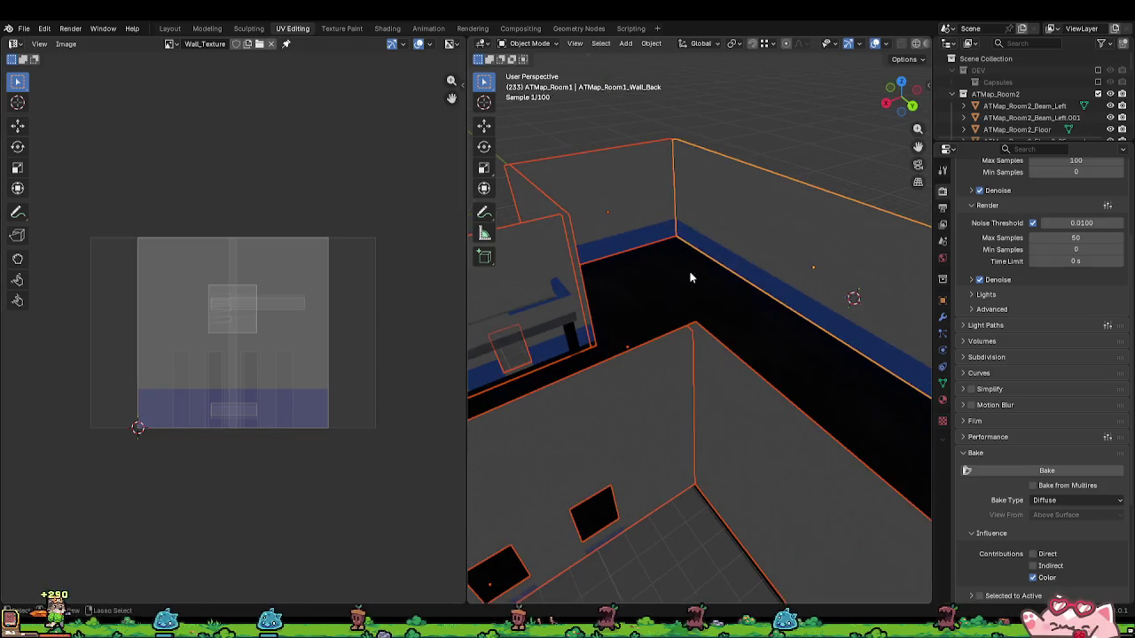
key("ctrl+s")
key("alt+Tab")
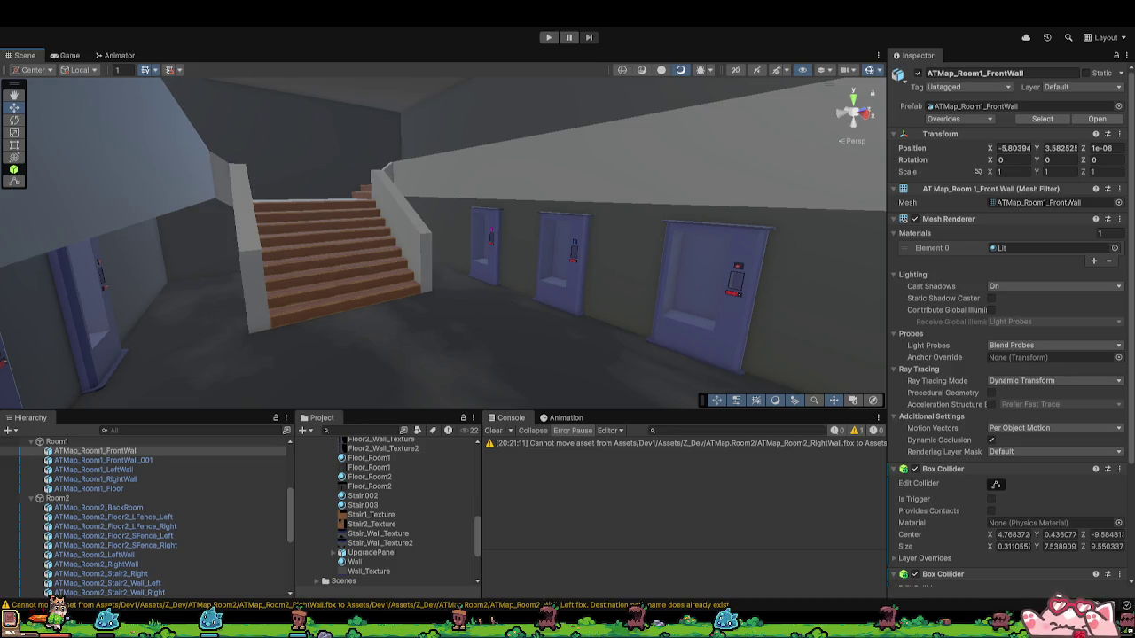
Step: Delete the six duplicate Room2 wall model assets from the Project panel
left_click_drag(97, 451, 331, 466)
mouse_move(404, 447)
left_mouse_down()
mouse_move(353, 512)
mouse_move(373, 505)
left_mouse_up()
left_click_drag(506, 271, 647, 319)
scroll(380, 516, "down", 5)
scroll(380, 515, "down", 4)
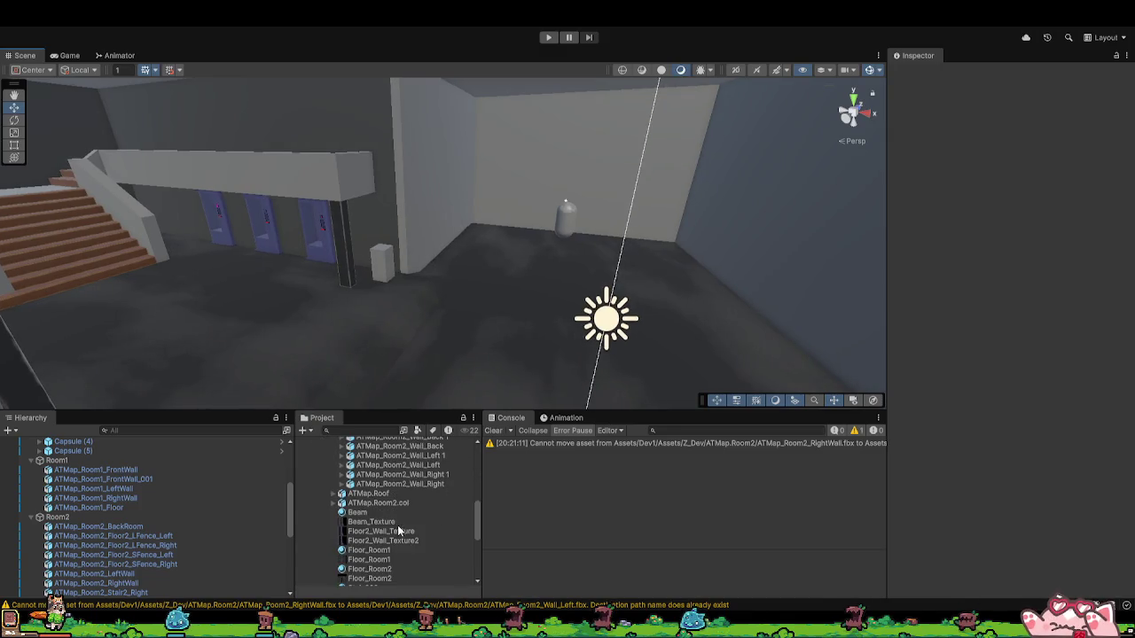
left_click(426, 483)
scroll(429, 481, "up", 1)
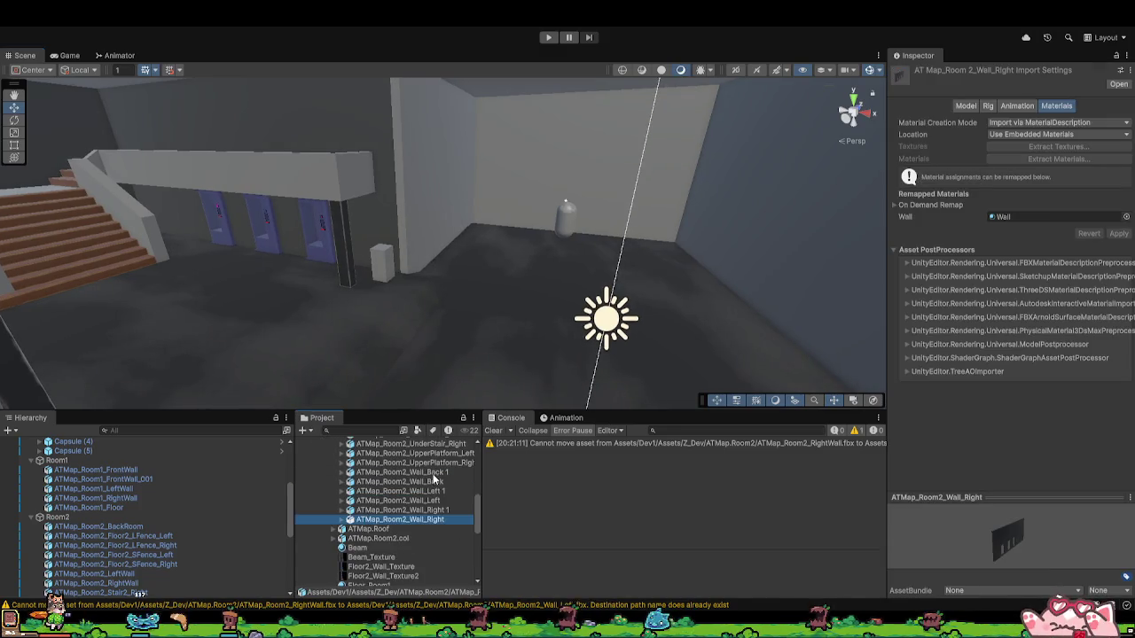
left_click(434, 473, "shift")
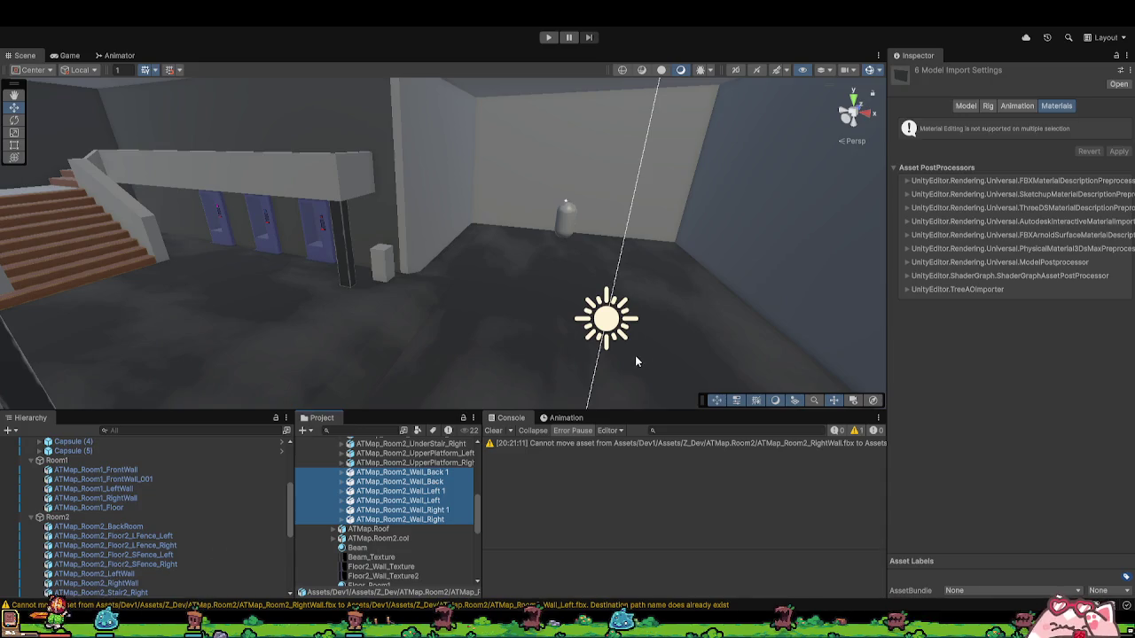
key("Delete")
Step: Remap the Room2 Wall_Back model's Wall slot to the Wall material
scroll(390, 502, "up", 2)
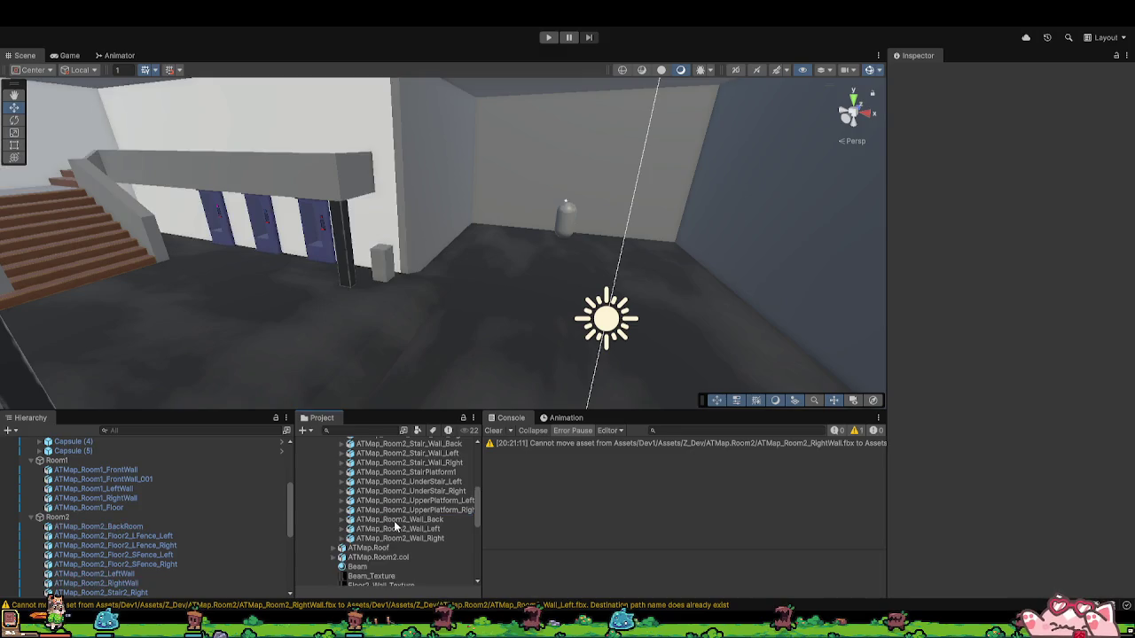
left_click(415, 522)
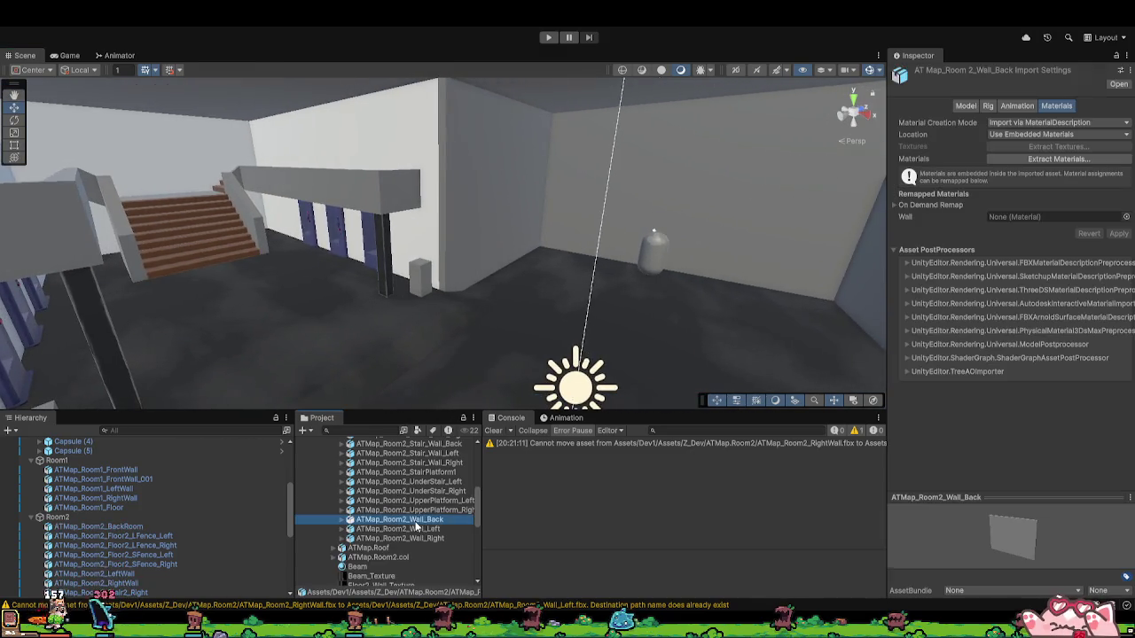
scroll(415, 522, "down", 1)
scroll(415, 522, "down", 5)
scroll(381, 541, "down", 5)
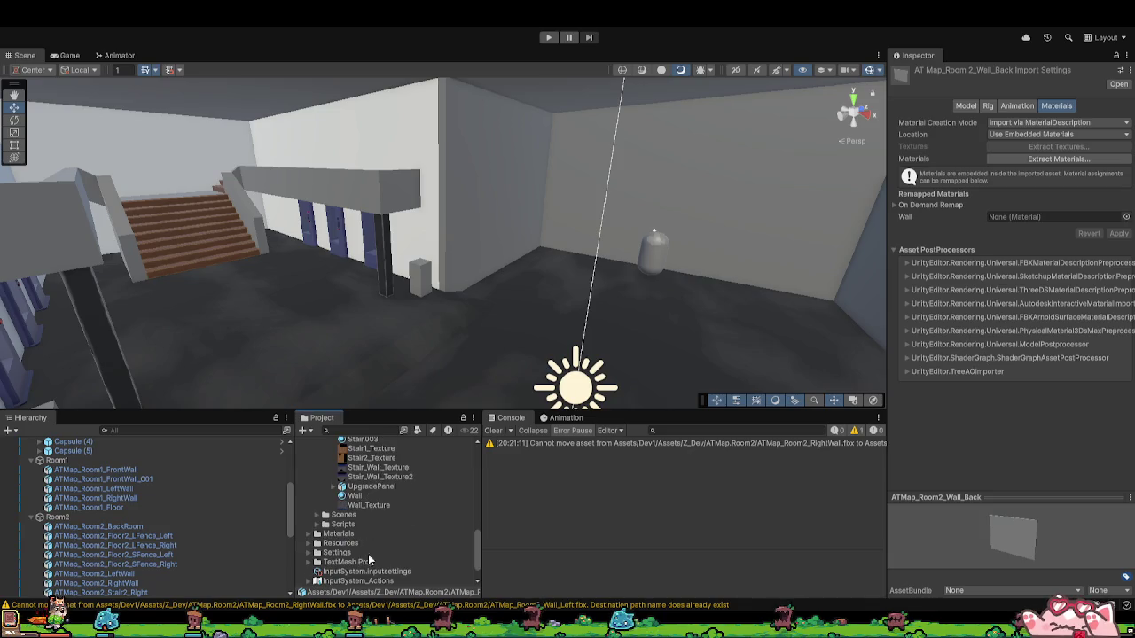
left_click_drag(355, 493, 1116, 278)
left_click_drag(1052, 221, 1052, 218)
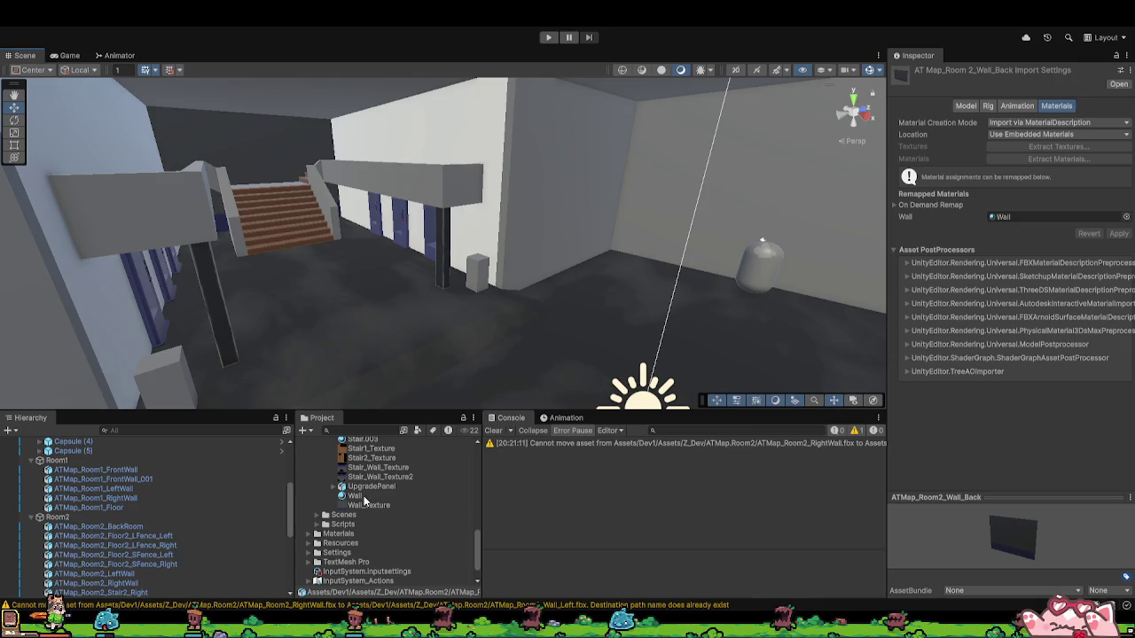
Step: Remap the Room2 Wall_Left model's Wall slot to the Wall material
scroll(370, 496, "up", 6)
left_click(381, 530)
scroll(379, 529, "down", 6)
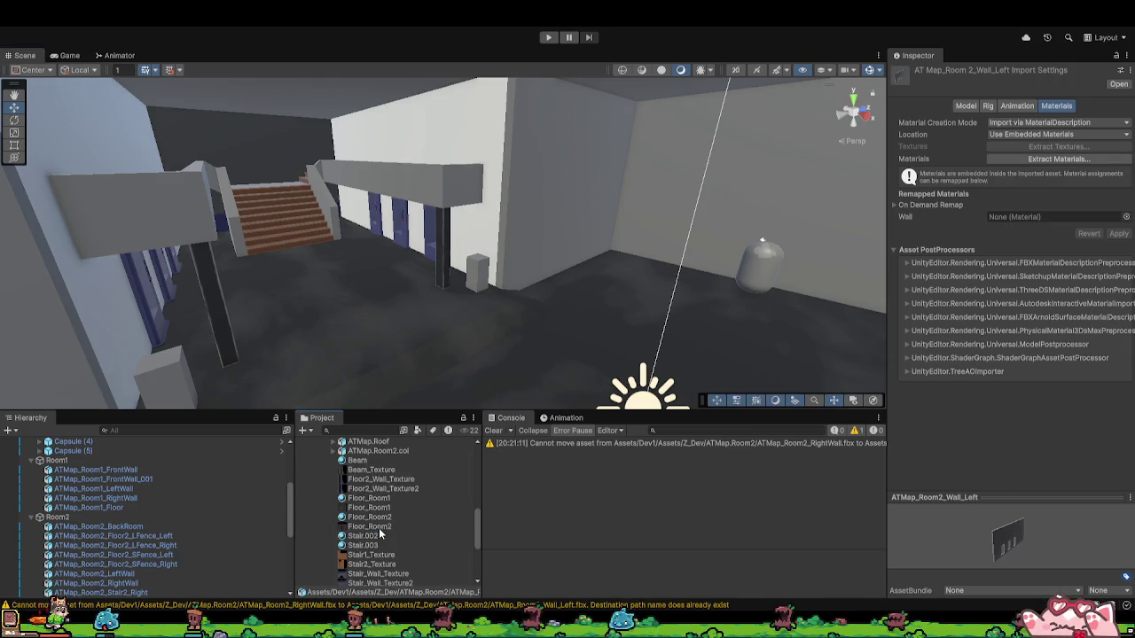
mouse_move(357, 531)
left_mouse_down()
mouse_move(976, 266)
mouse_move(1052, 217)
left_mouse_up()
Step: Remap the Room2 Wall_Right model's Wall slot to the Wall material and apply it
scroll(399, 486, "up", 6)
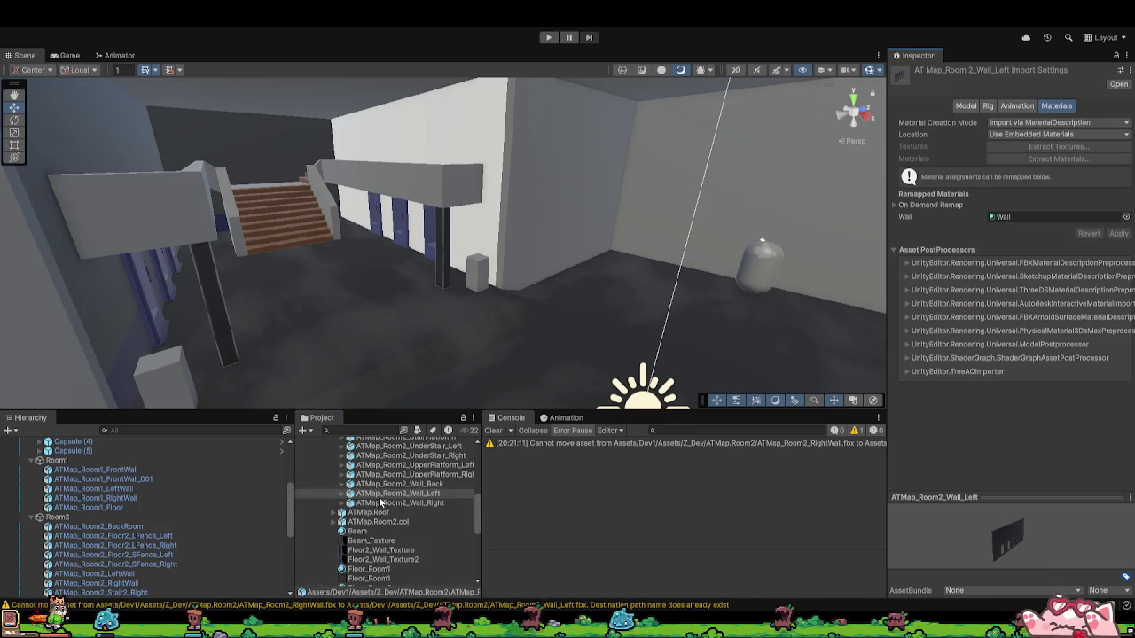
left_click(380, 503)
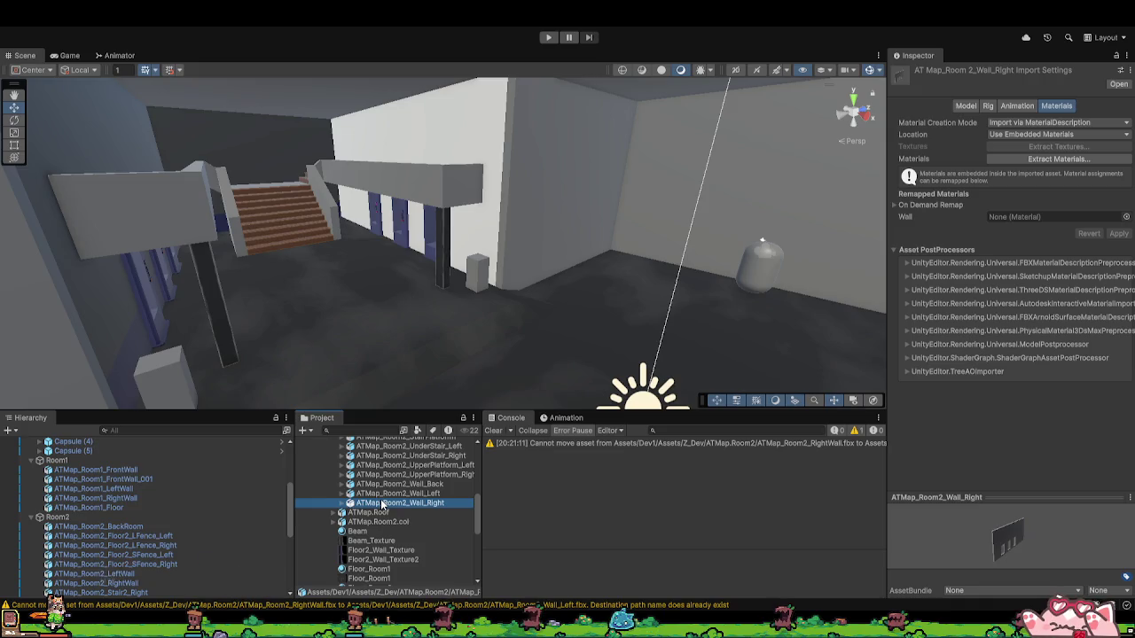
scroll(381, 507, "down", 5)
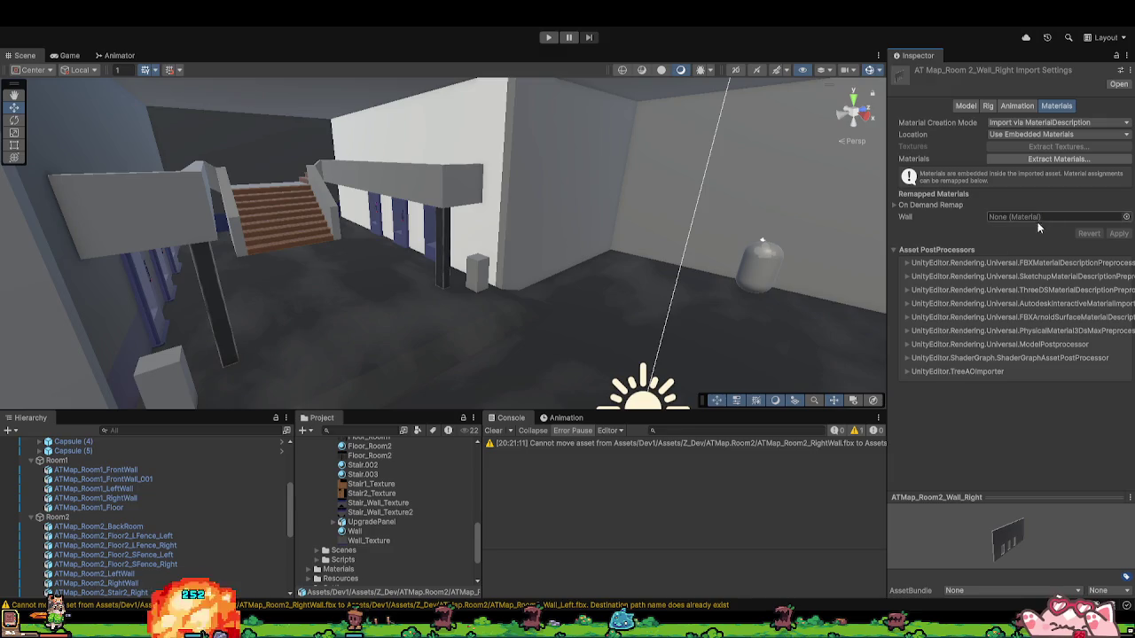
left_click_drag(405, 538, 650, 476)
left_click_drag(1046, 221, 1046, 218)
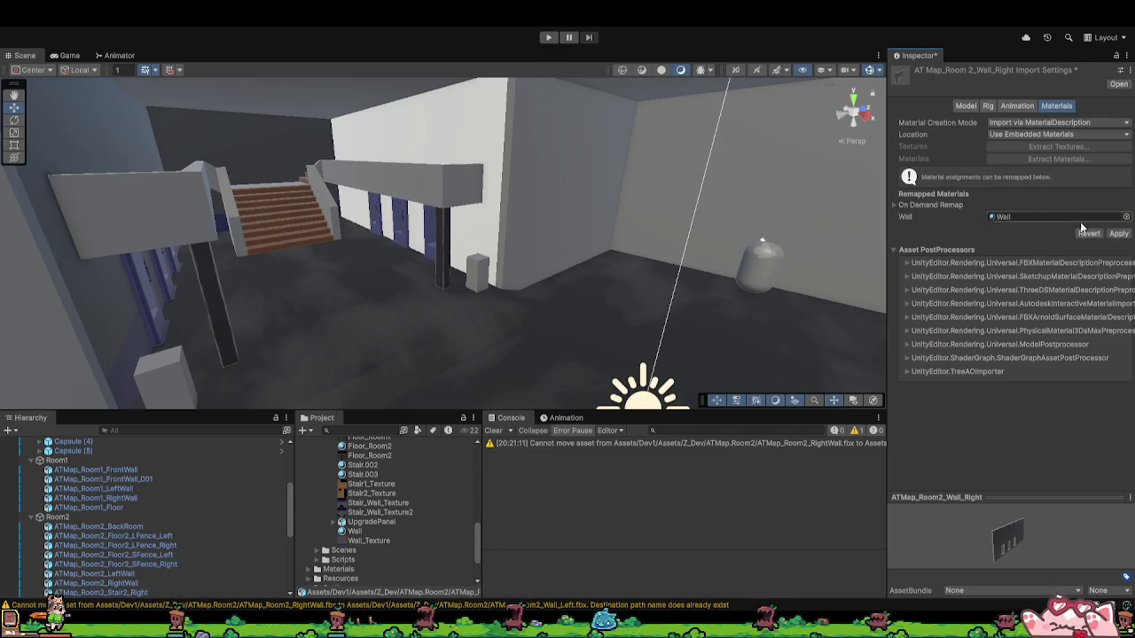
left_click(1119, 233)
mouse_move(461, 248)
left_mouse_down()
mouse_move(521, 246)
mouse_move(434, 246)
left_mouse_up()
Step: In the ATMap.Room1 folder, rename ATMap_Room1_LeftWall to ATMap_Room1_Wall_Left
left_click(436, 245)
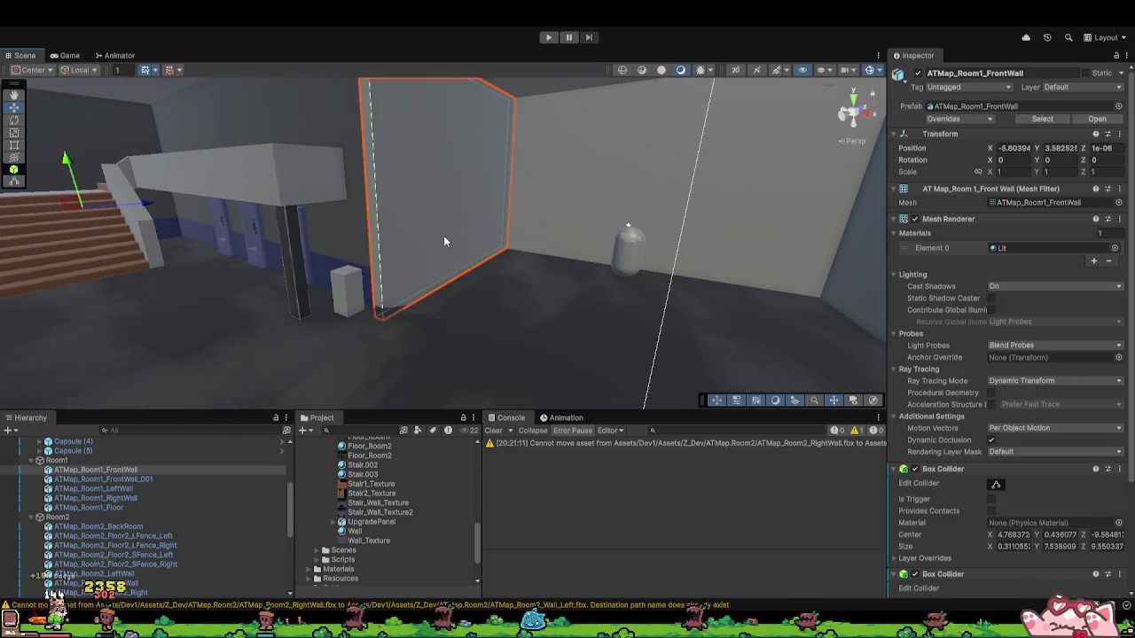
left_click_drag(479, 277, 433, 277)
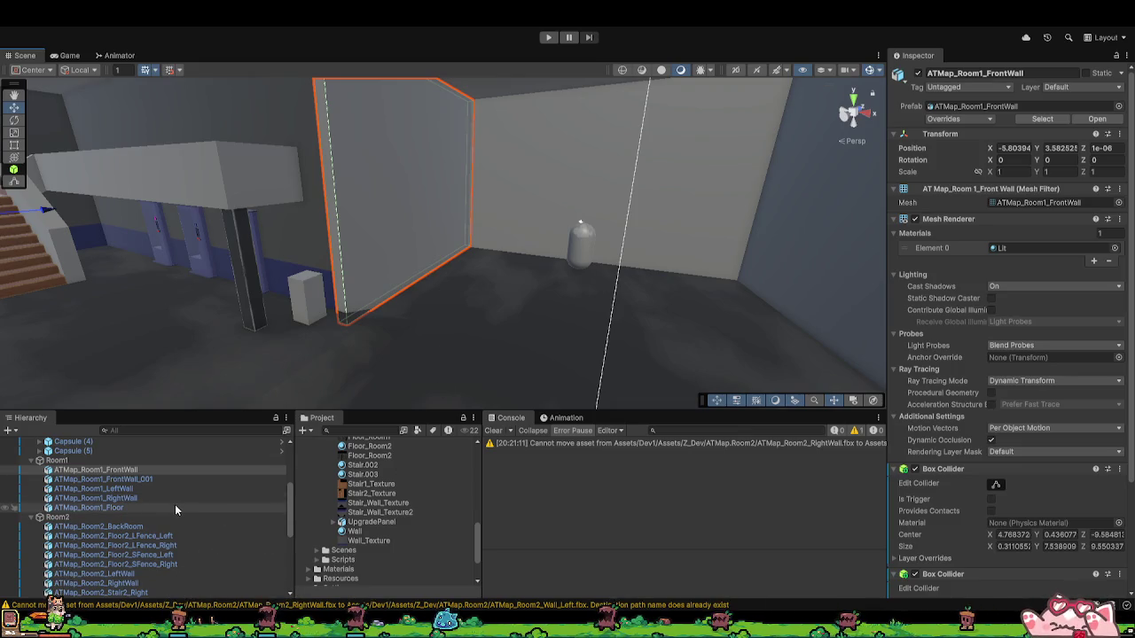
scroll(344, 547, "up", 15)
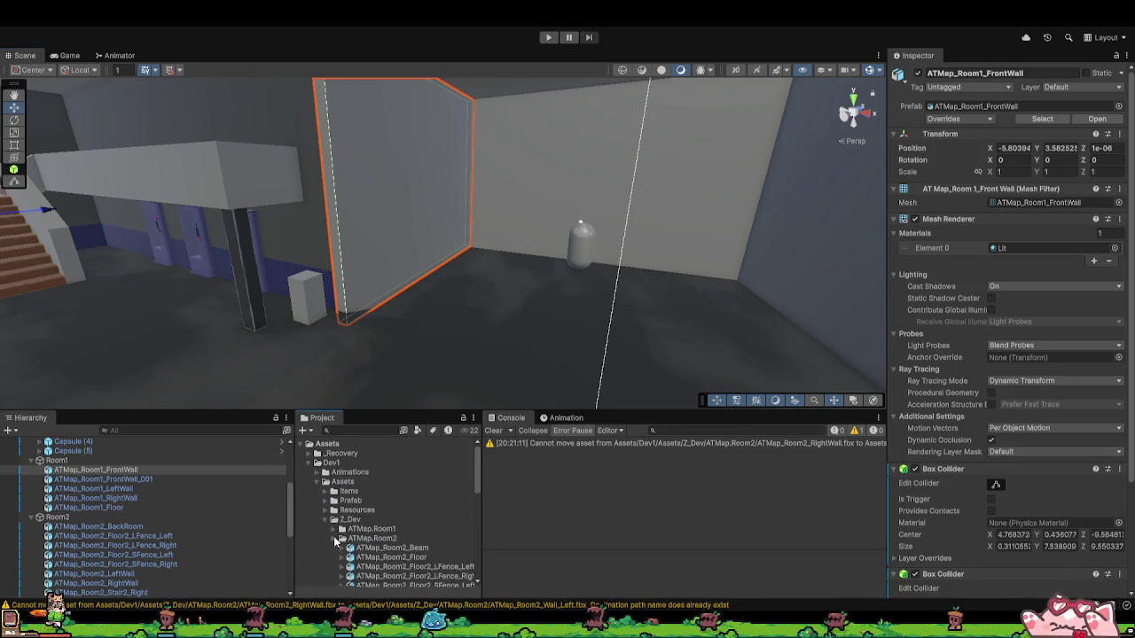
left_click(342, 538)
left_click(333, 528)
scroll(373, 514, "down", 2)
left_click(410, 495)
left_click(420, 497)
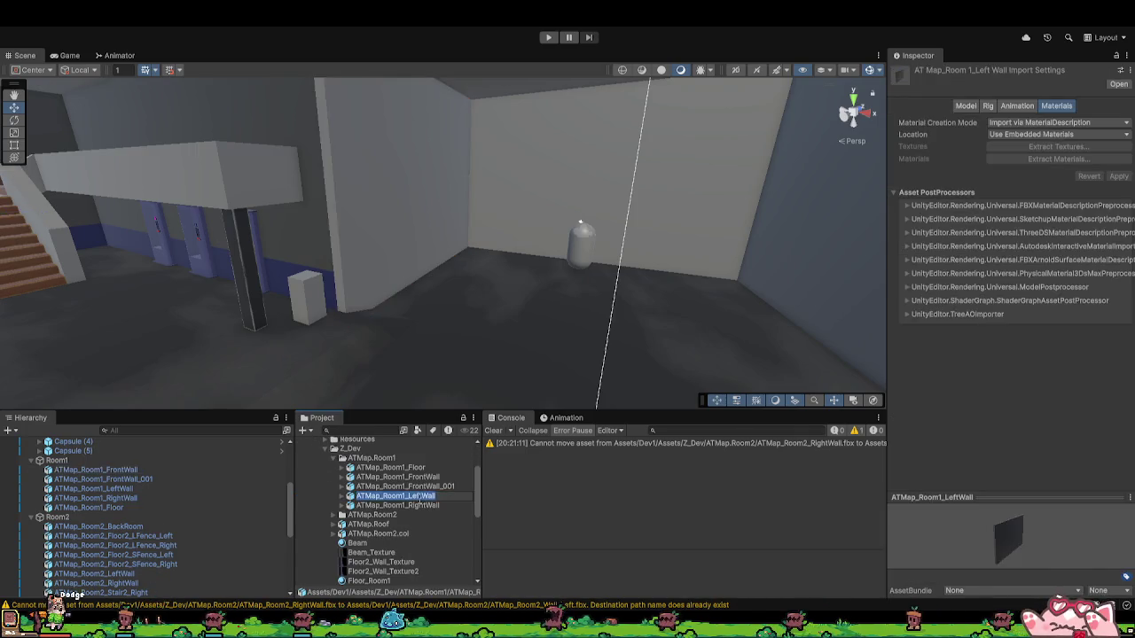
key("BackSpace")
key("BackSpace")
key("BackSpace")
type("Wall_")
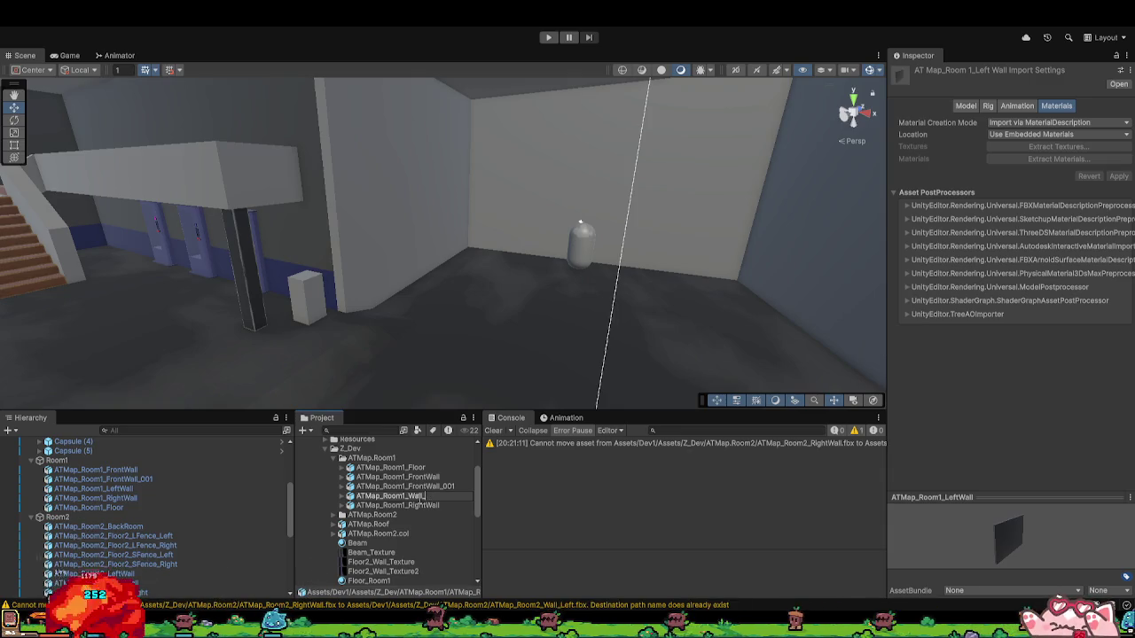
type("Left")
key("Return")
Step: Rename FrontWall_001 to ATMap_Room1_Wall_Back and FrontWall to ATMap_Room1_Wall_Front
left_click(422, 487)
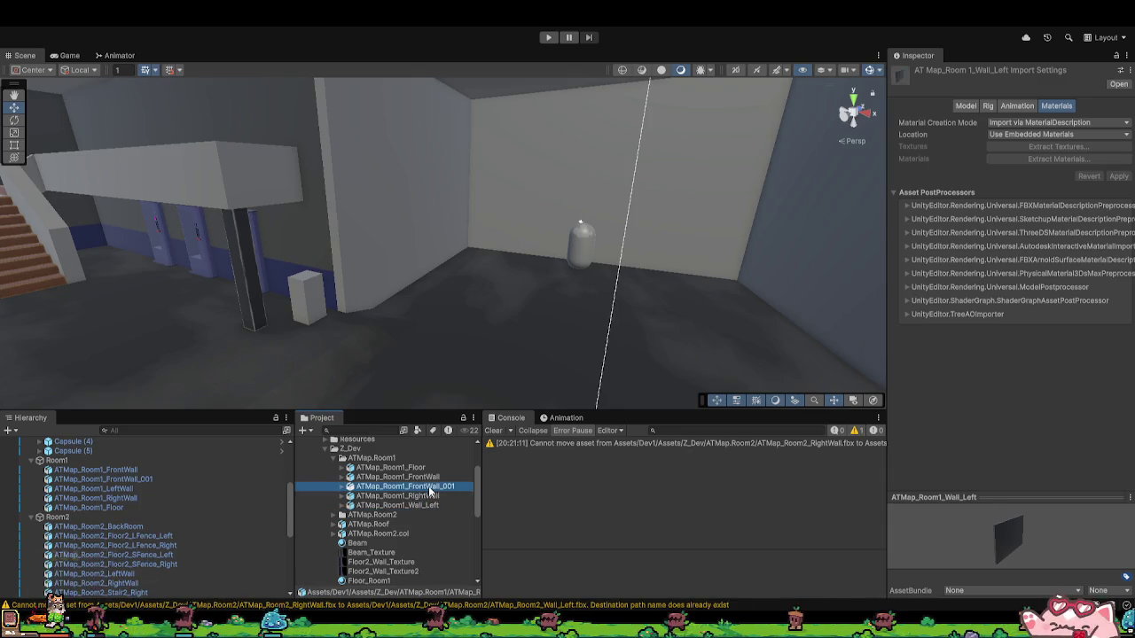
left_click(423, 487)
key("BackSpace")
key("BackSpace")
key("BackSpace")
key("BackSpace")
key("BackSpace")
key("BackSpace")
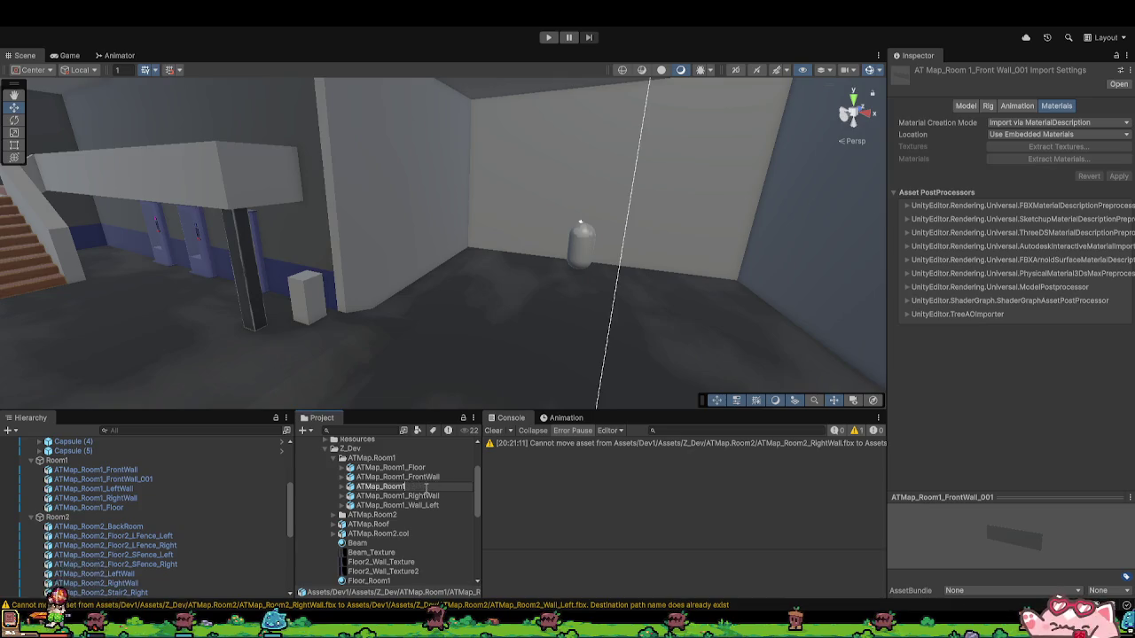
type("Wall_Back")
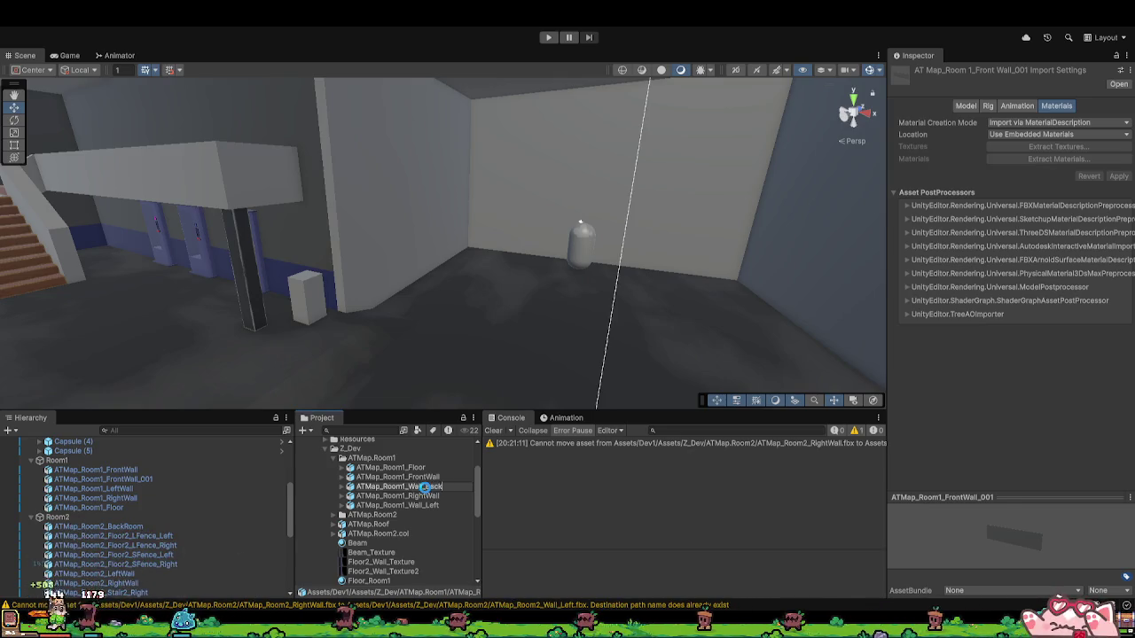
key("Return")
left_click(423, 477)
left_click(424, 478)
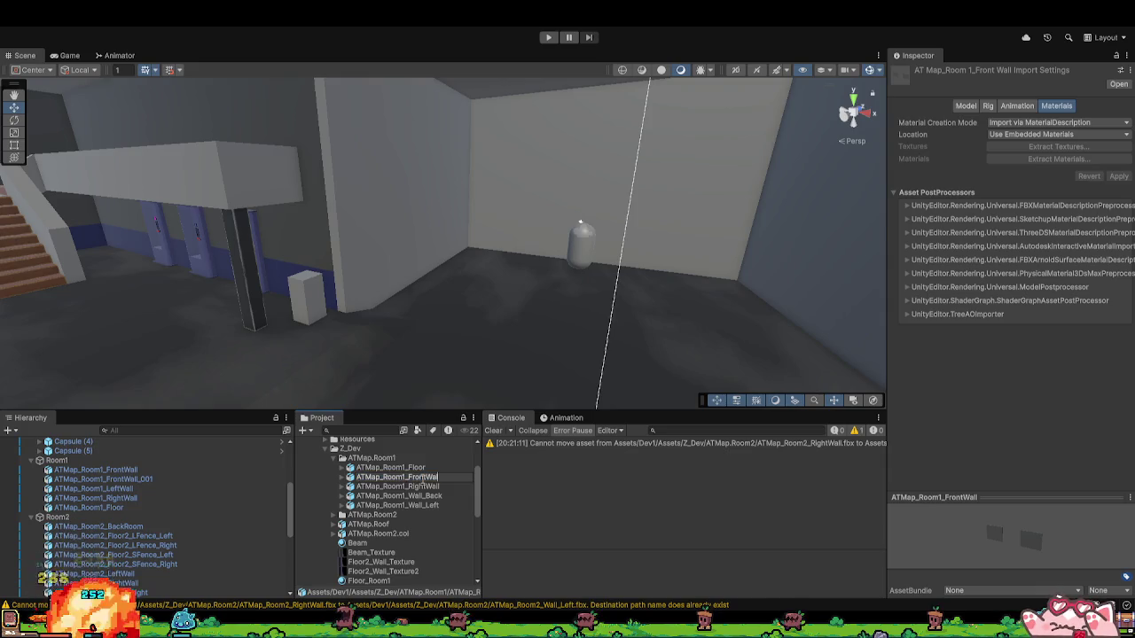
key("BackSpace")
key("BackSpace")
key("BackSpace")
type("Wall_Front")
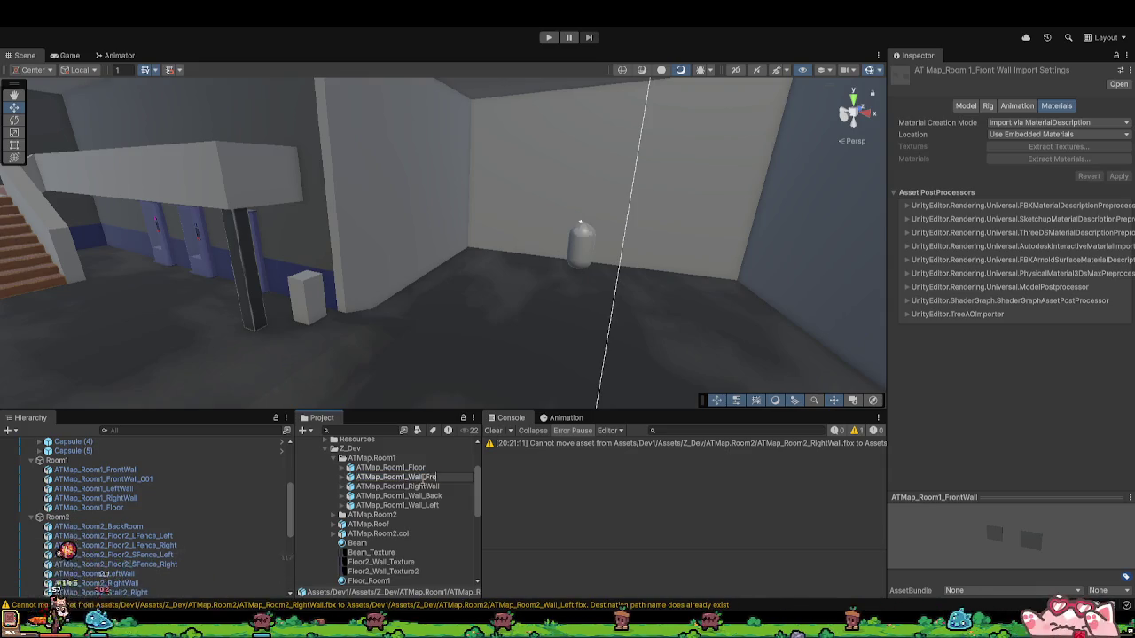
key("Return")
Step: Rename RightWall to ATMap_Room1_Wall_Right and select all four Room1 wall assets
left_click(424, 478)
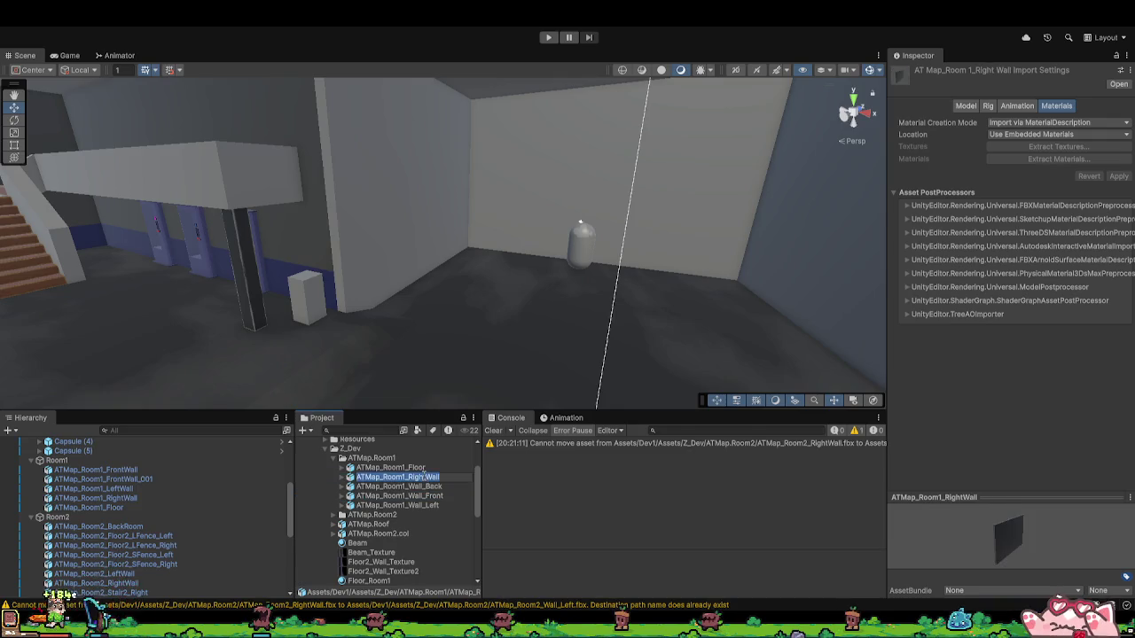
left_click(423, 478)
key("BackSpace")
key("BackSpace")
key("BackSpace")
type("Wall_Right")
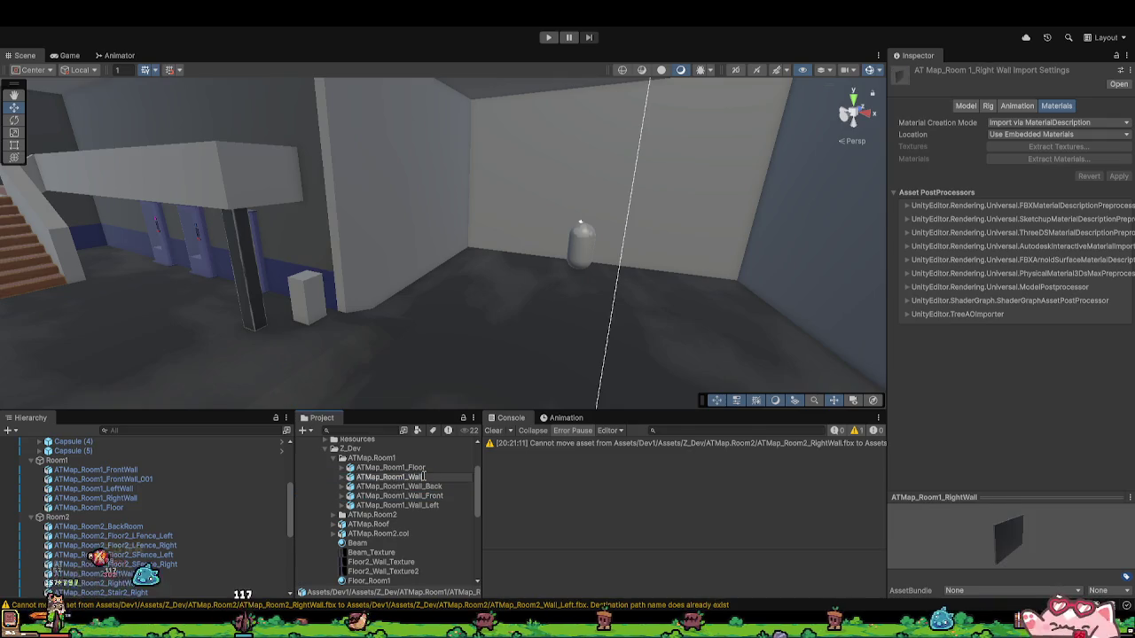
key("Return")
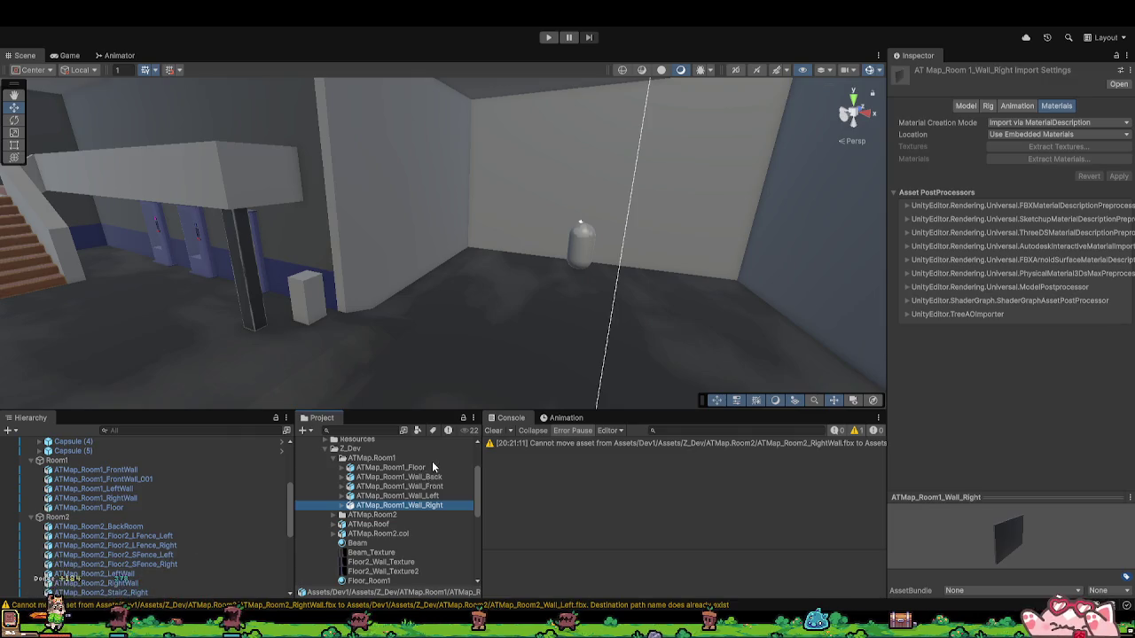
left_click(411, 479, "shift")
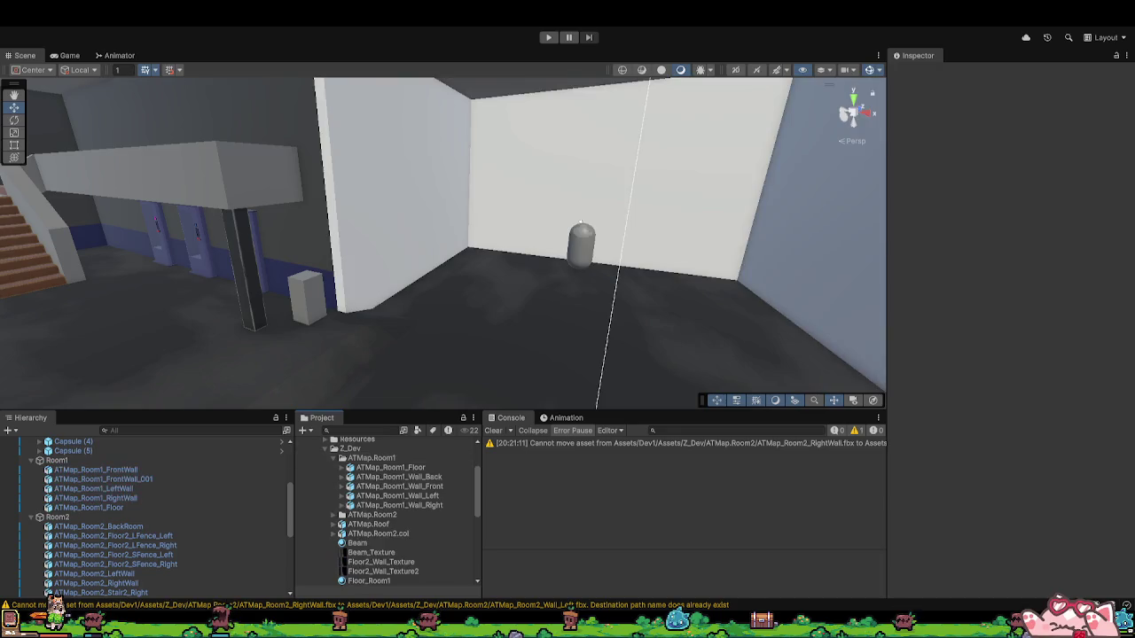
Step: Try remapping the floor's Floor_Room1 slot to the Wall material, then undo and revert it
left_click(394, 468)
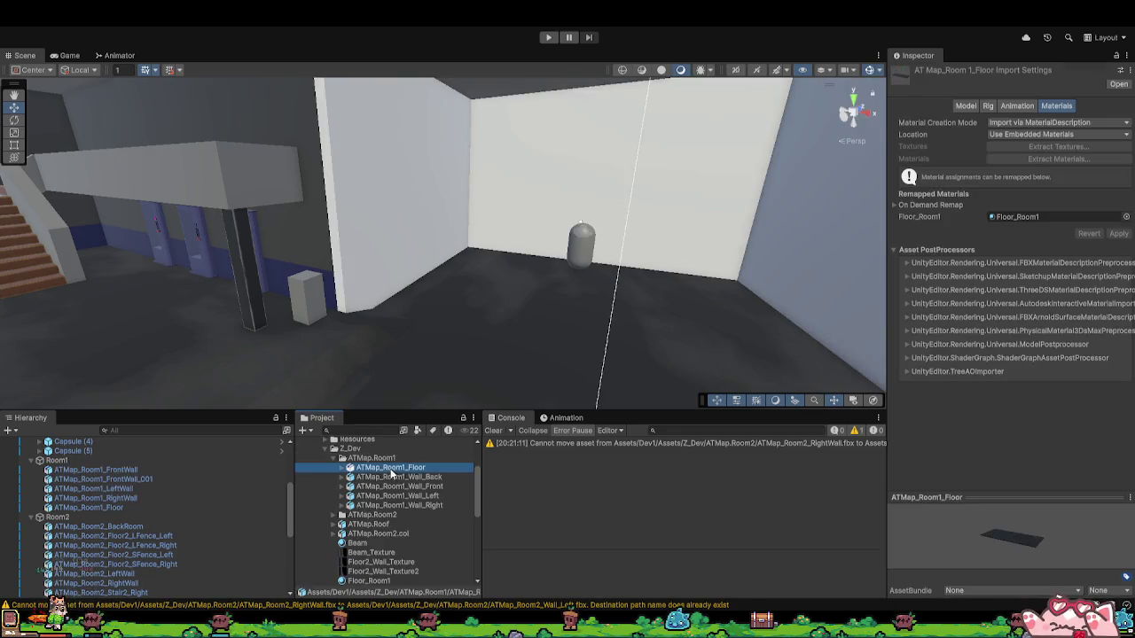
scroll(390, 525, "down", 5)
mouse_move(353, 538)
left_mouse_down()
mouse_move(1056, 217)
mouse_move(919, 276)
mouse_move(883, 276)
mouse_move(890, 258)
left_mouse_up()
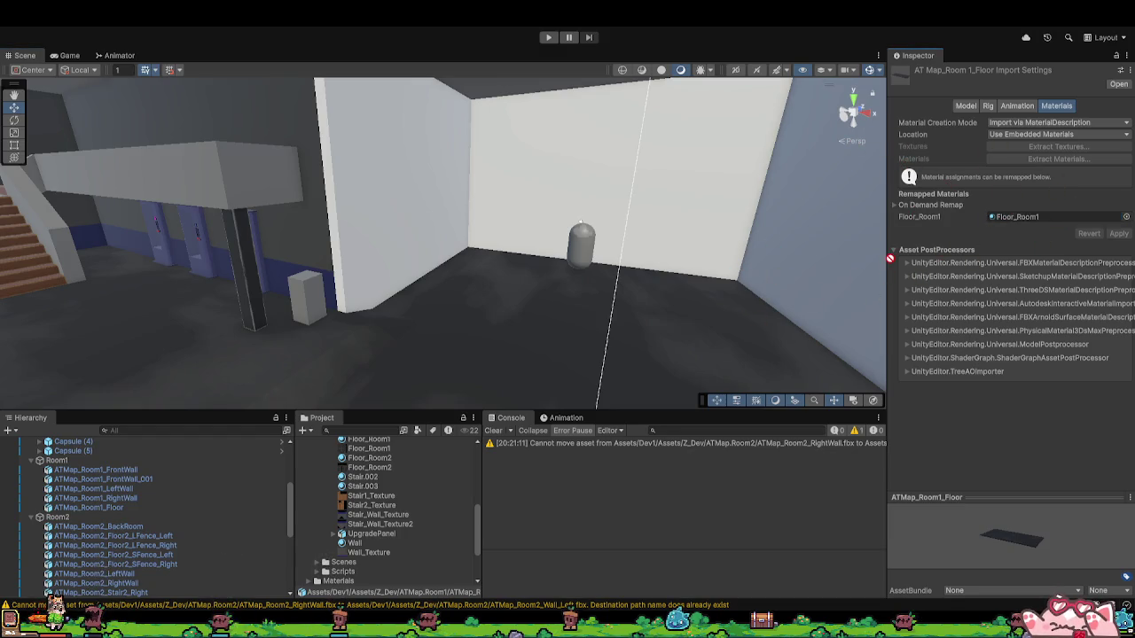
left_click_drag(893, 172, 1028, 257)
left_click_drag(973, 304, 1055, 217)
left_click(1117, 233)
key("ctrl+z")
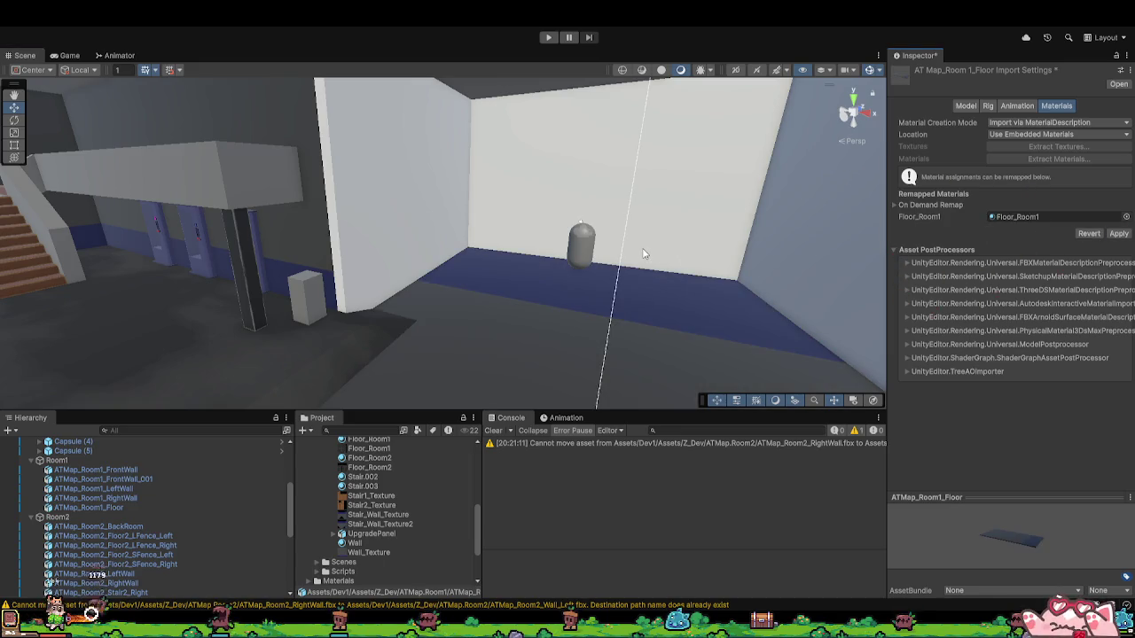
left_click(1089, 234)
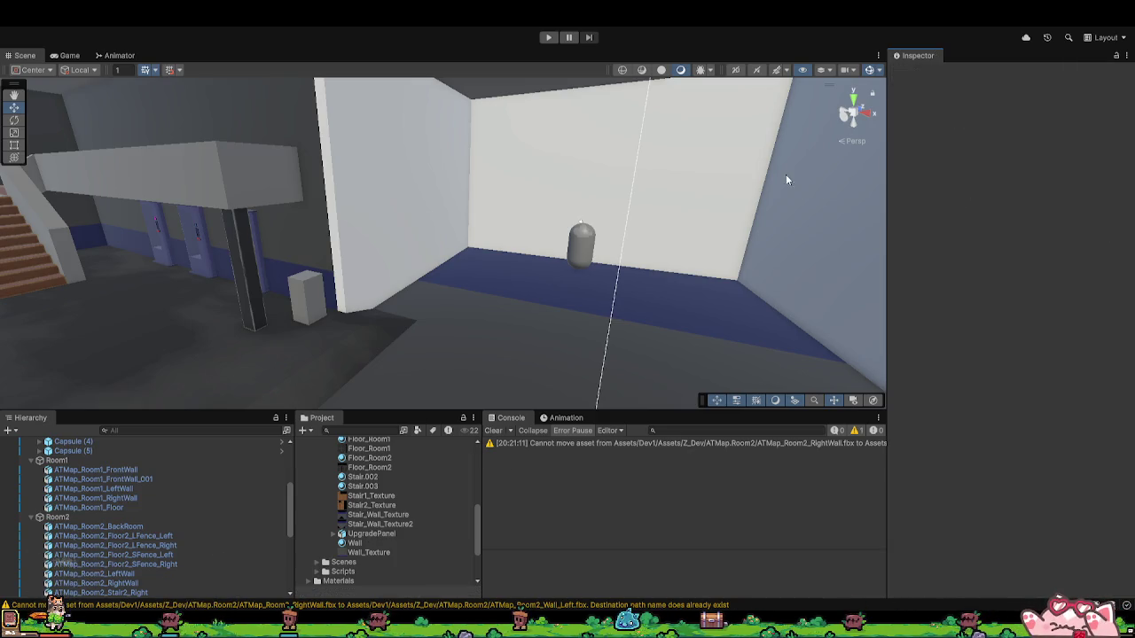
left_click(556, 289)
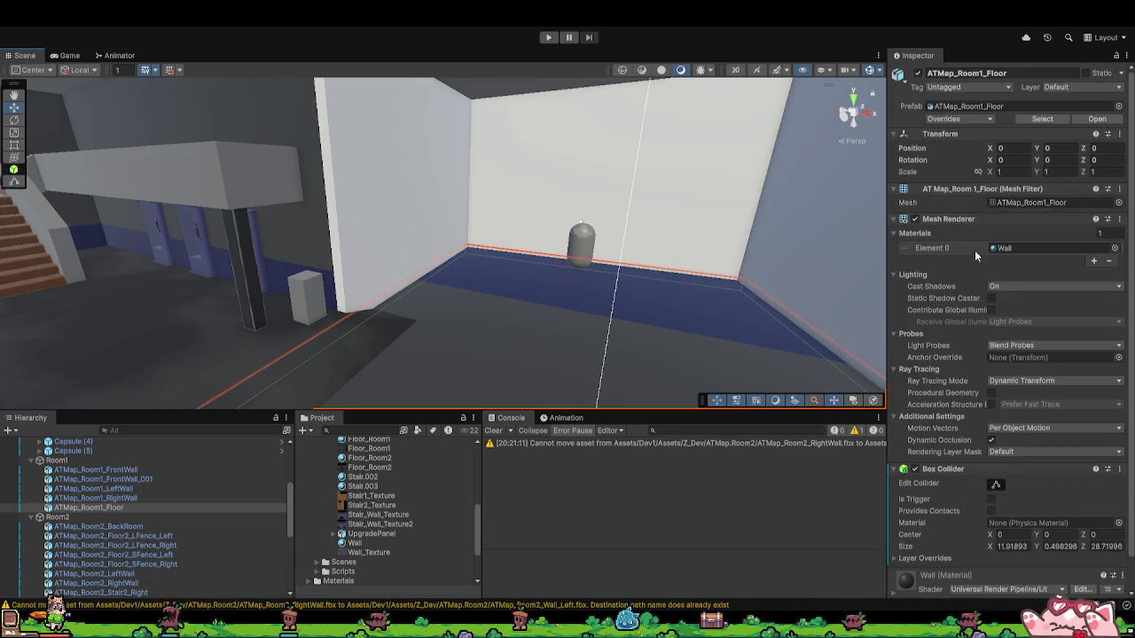
left_click(959, 233)
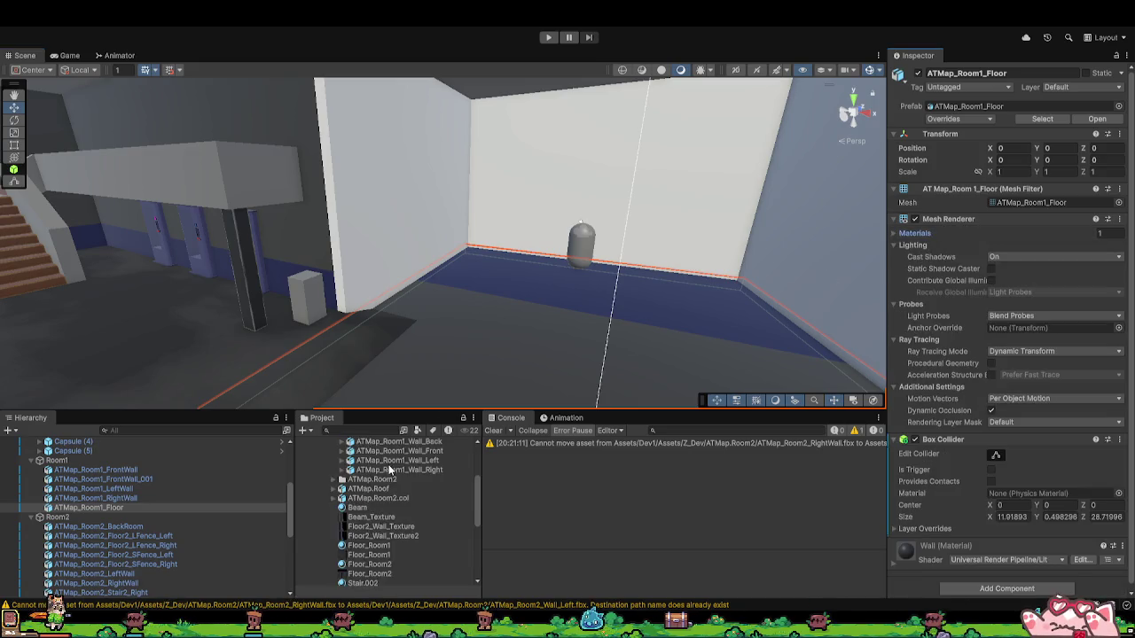
Step: Assign the Floor_Room1 material to ATMap_Room1_Floor's Floor_Room1 slot and apply
left_click(394, 538)
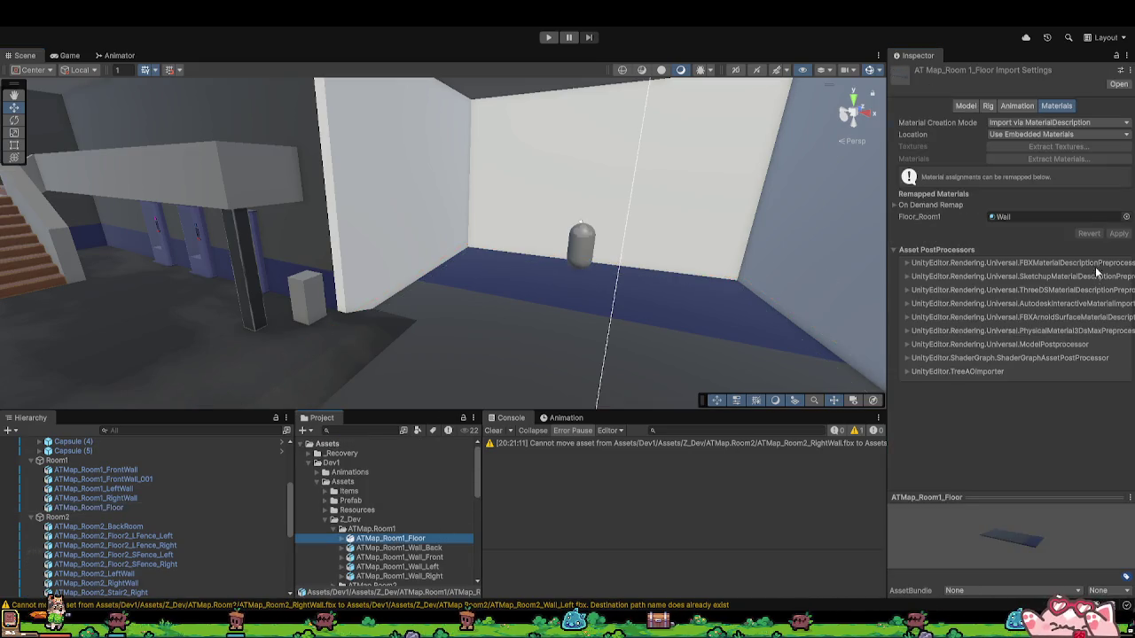
left_click(1056, 217)
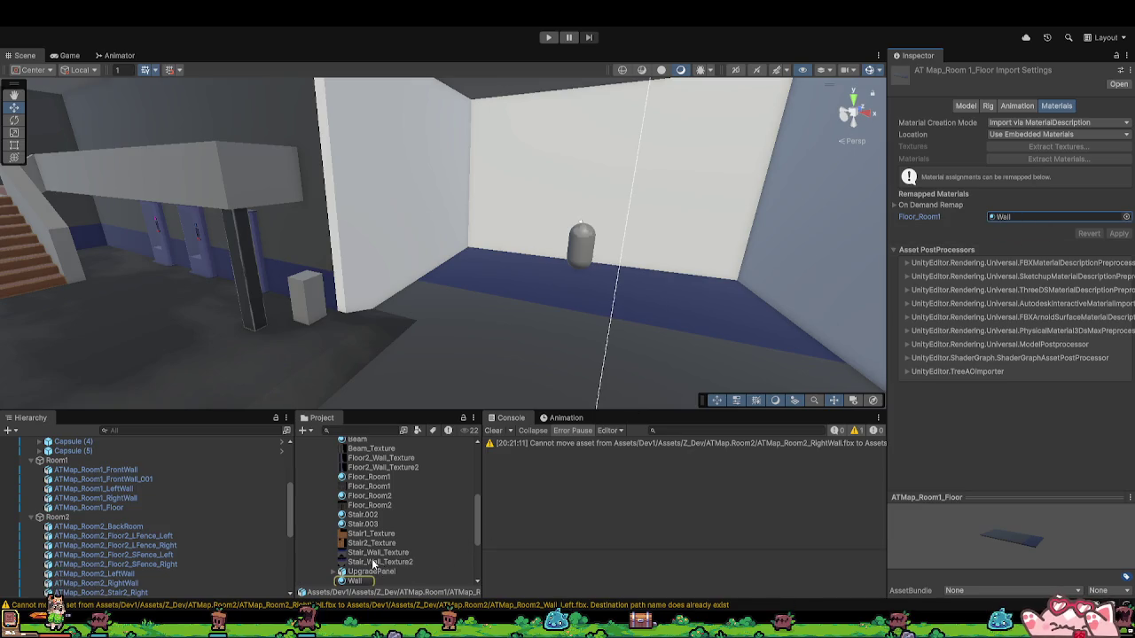
scroll(372, 564, "up", 4)
scroll(370, 526, "down", 2)
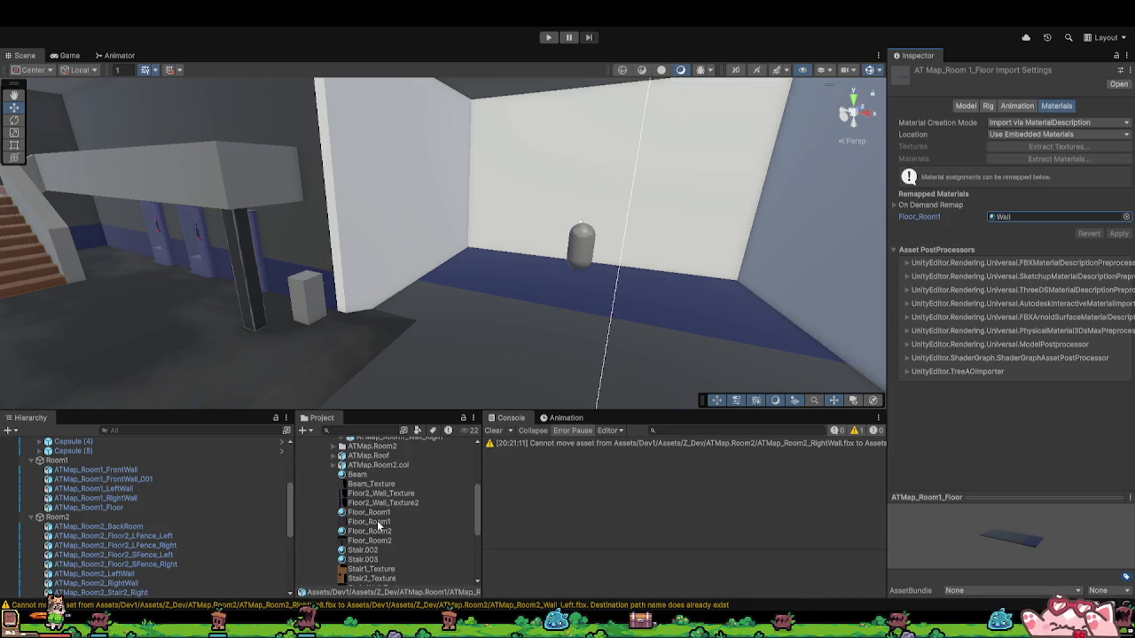
scroll(379, 524, "down", 2)
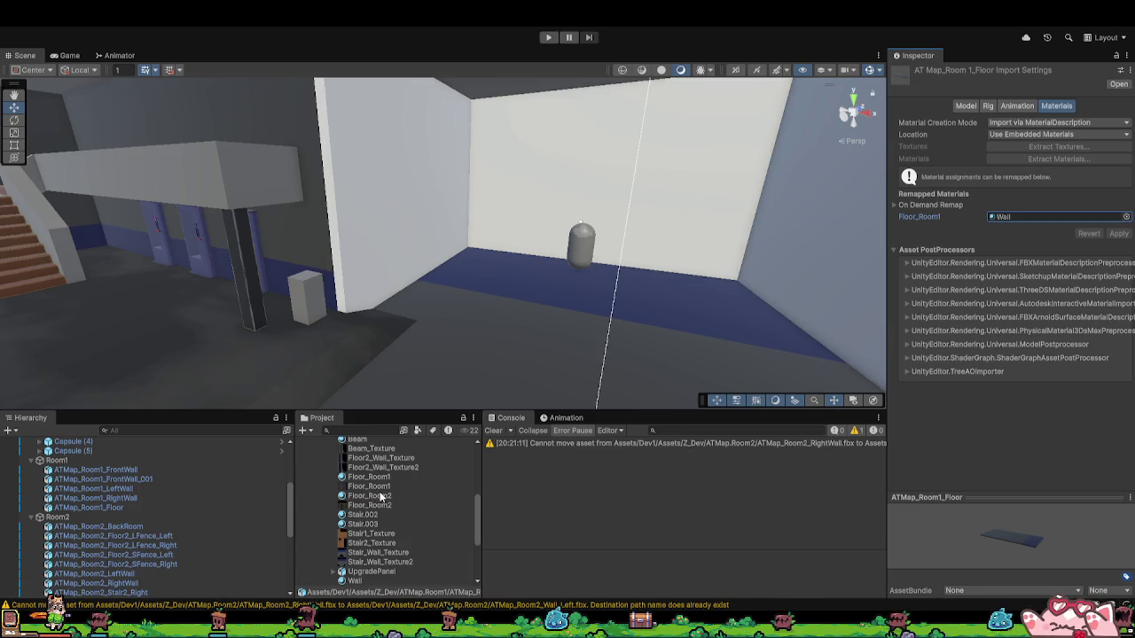
left_click_drag(374, 483, 1055, 217)
left_click(1119, 233)
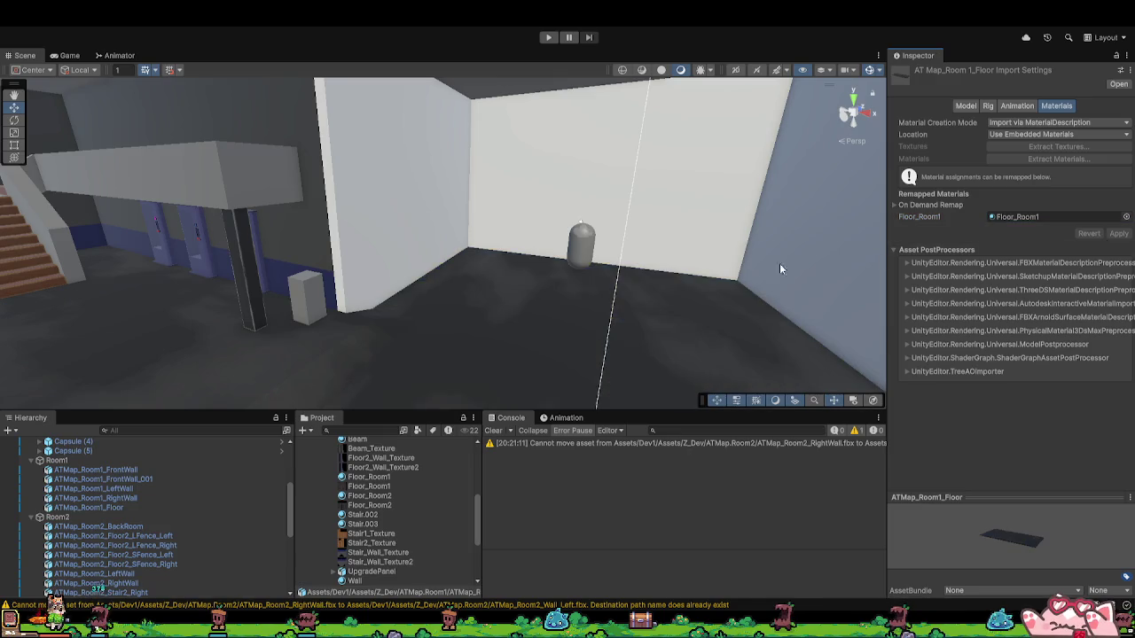
left_click(494, 193)
Step: Remap the Wall slot to the Wall material on ATMap_Room1_Wall_Back and Wall_Front, applying each
left_click(424, 201)
scroll(390, 476, "up", 5)
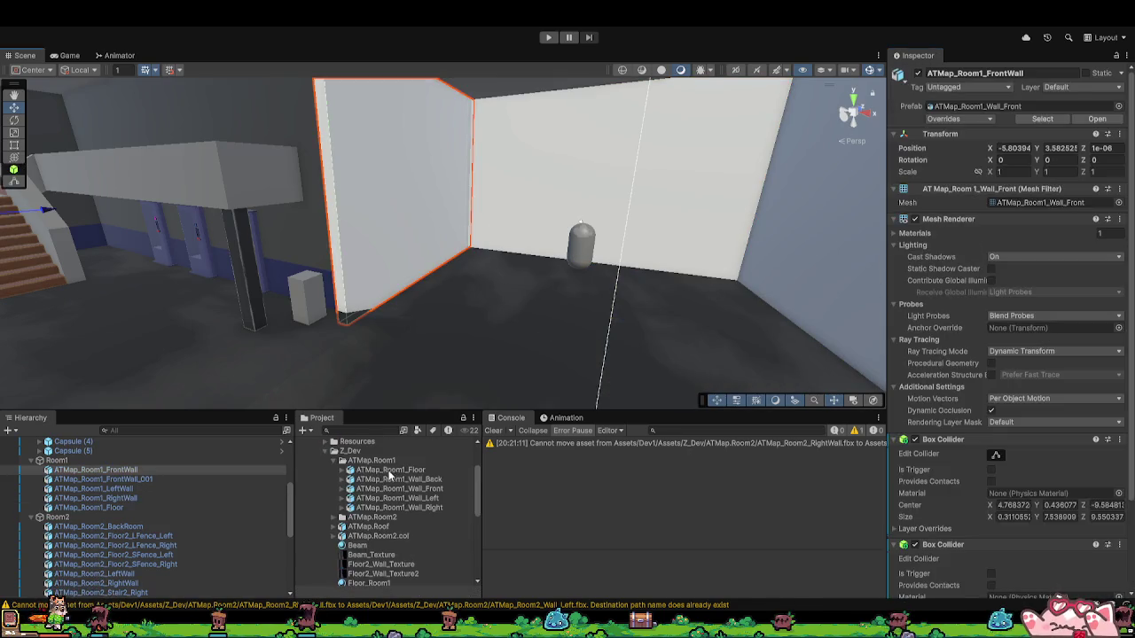
left_click(394, 479)
scroll(381, 514, "down", 6)
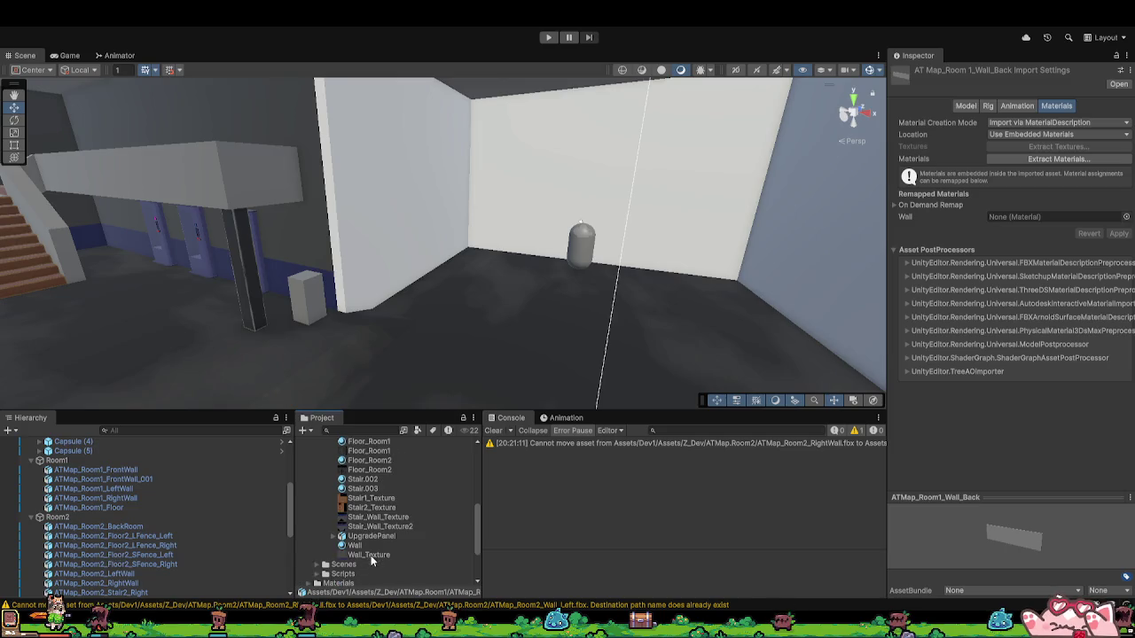
left_click_drag(355, 545, 1055, 216)
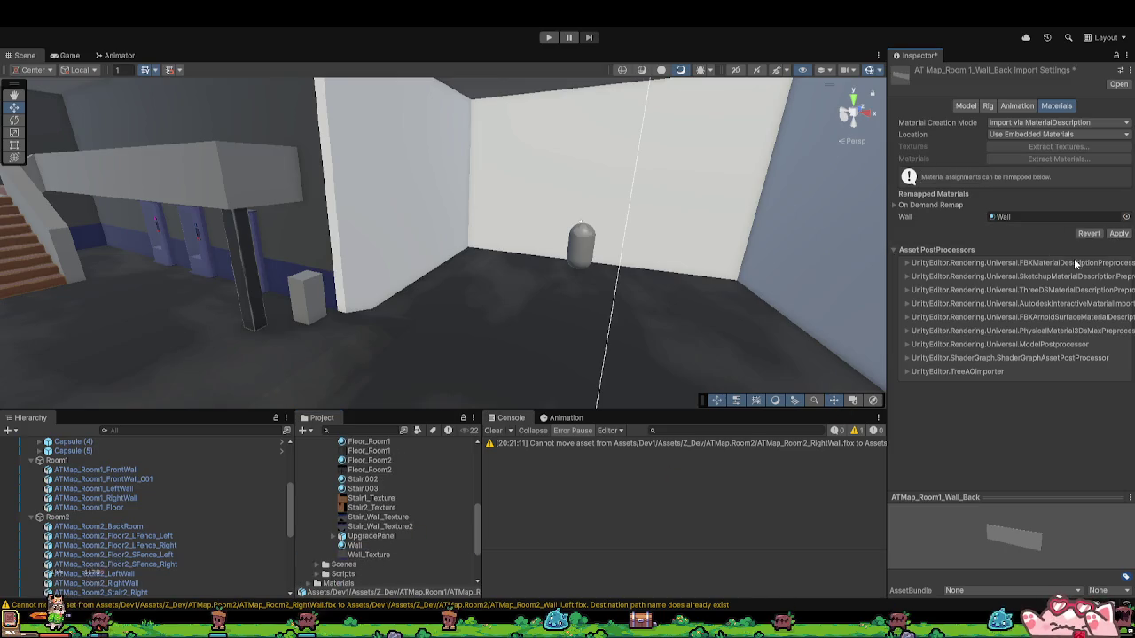
left_click(1118, 233)
scroll(390, 514, "up", 6)
left_click(399, 489)
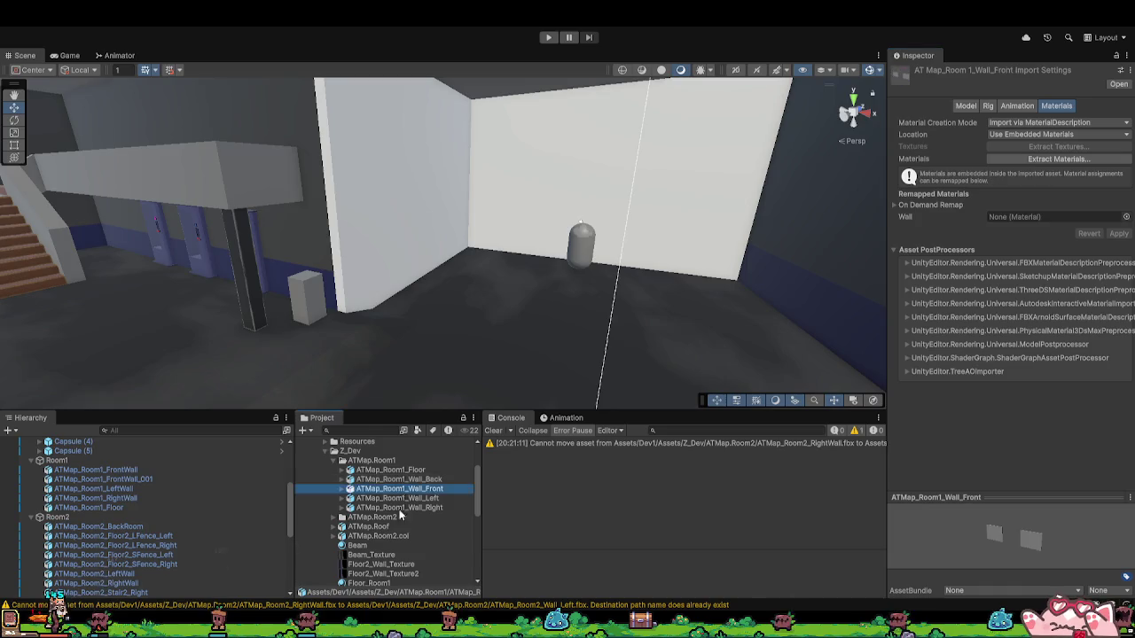
scroll(399, 509, "down", 6)
mouse_move(355, 545)
left_mouse_down()
mouse_move(887, 319)
mouse_move(1055, 216)
left_mouse_up()
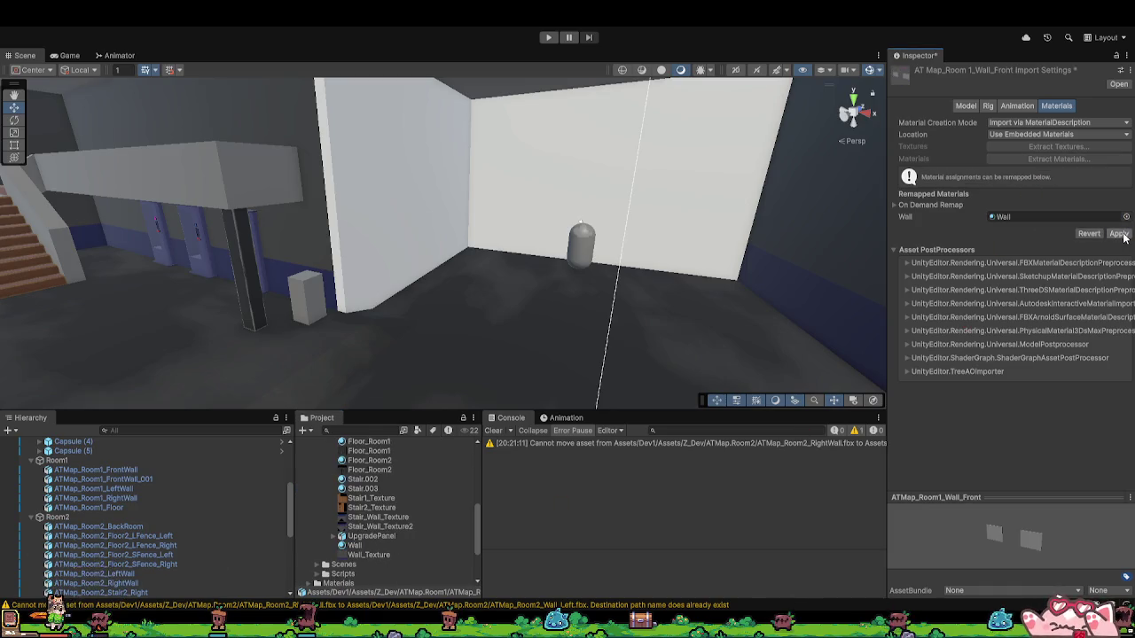
left_click(1119, 234)
Step: Remap the Wall slot to the Wall material on ATMap_Room1_Wall_Left and Wall_Right, applying each
scroll(404, 532, "up", 6)
left_click(399, 498)
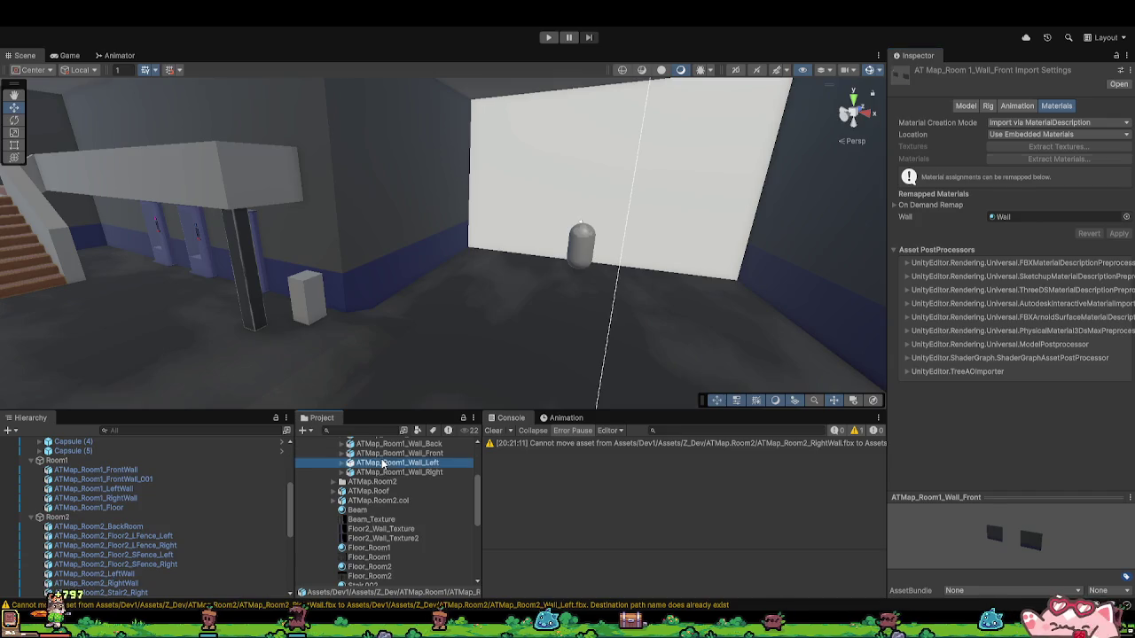
scroll(390, 532, "down", 6)
left_click_drag(357, 545, 1055, 217)
left_click(1118, 233)
scroll(408, 528, "up", 5)
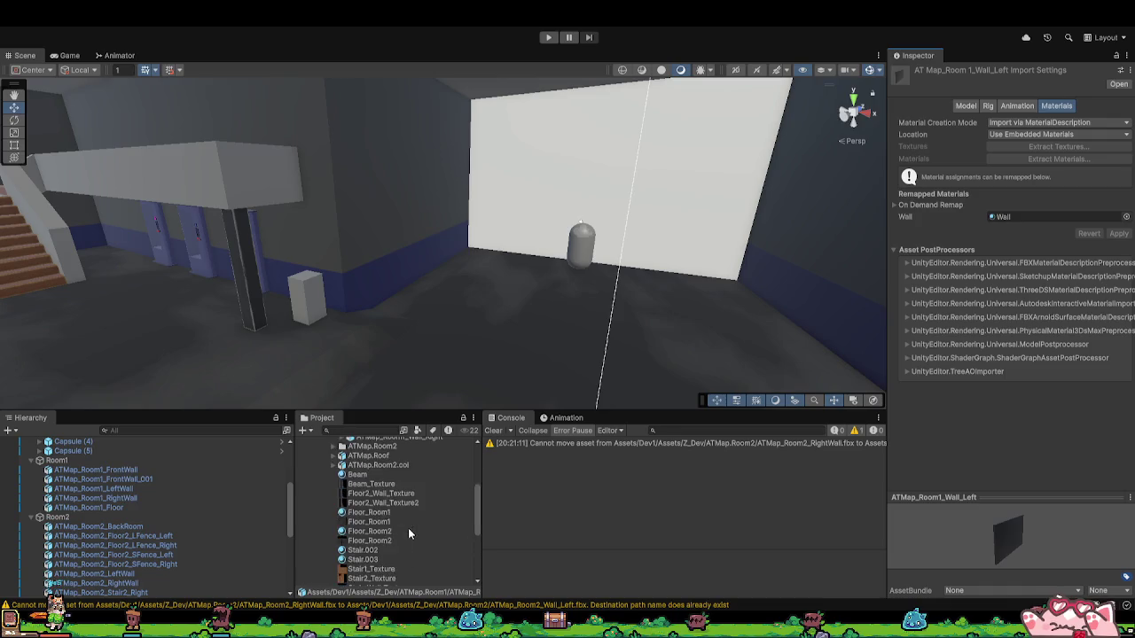
left_click(398, 508)
scroll(368, 550, "down", 5)
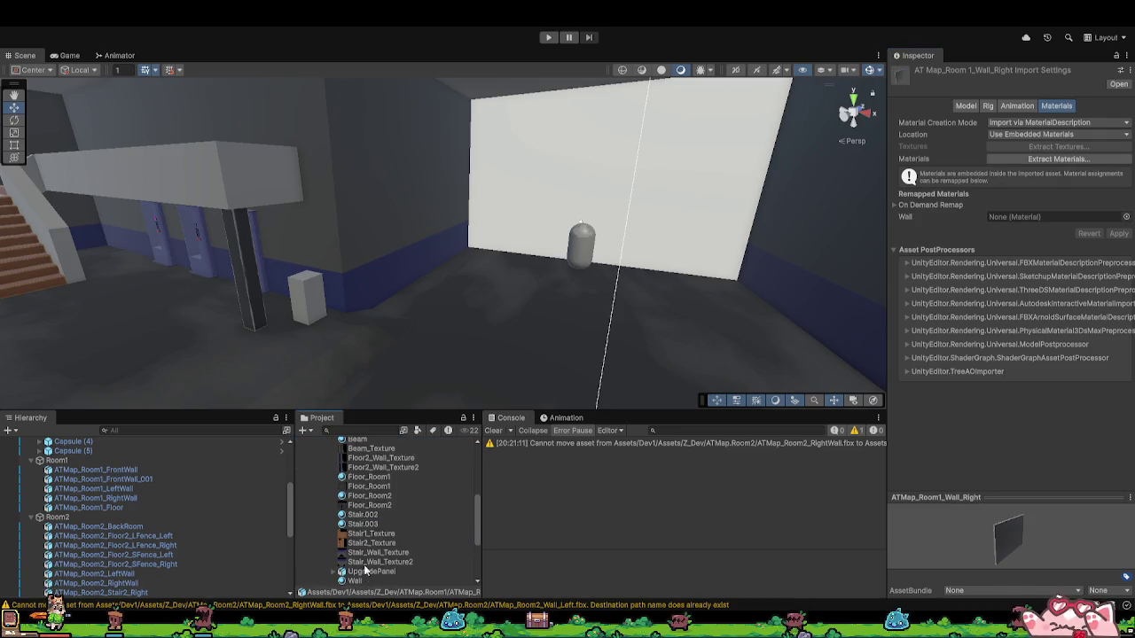
mouse_move(355, 581)
left_mouse_down()
mouse_move(712, 462)
mouse_move(1033, 217)
left_mouse_up()
left_click(1118, 233)
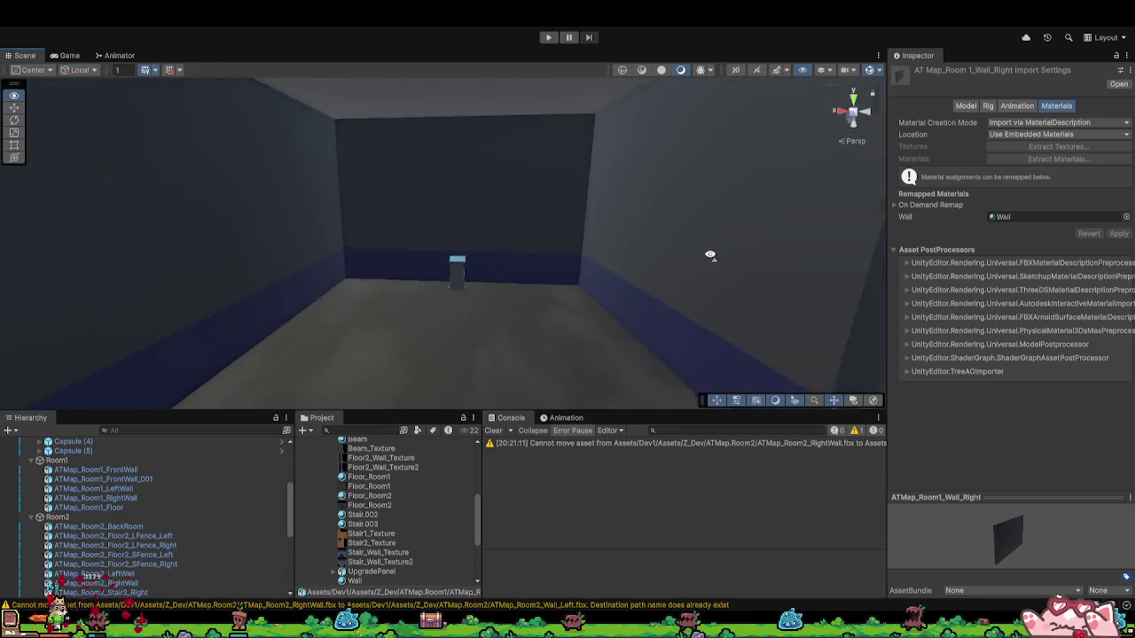
Step: Frame the Room2 stair in the Scene view and start play mode with Ctrl+P
left_click(521, 224)
mouse_move(521, 224)
left_mouse_down()
mouse_move(510, 185)
mouse_move(382, 213)
left_mouse_up()
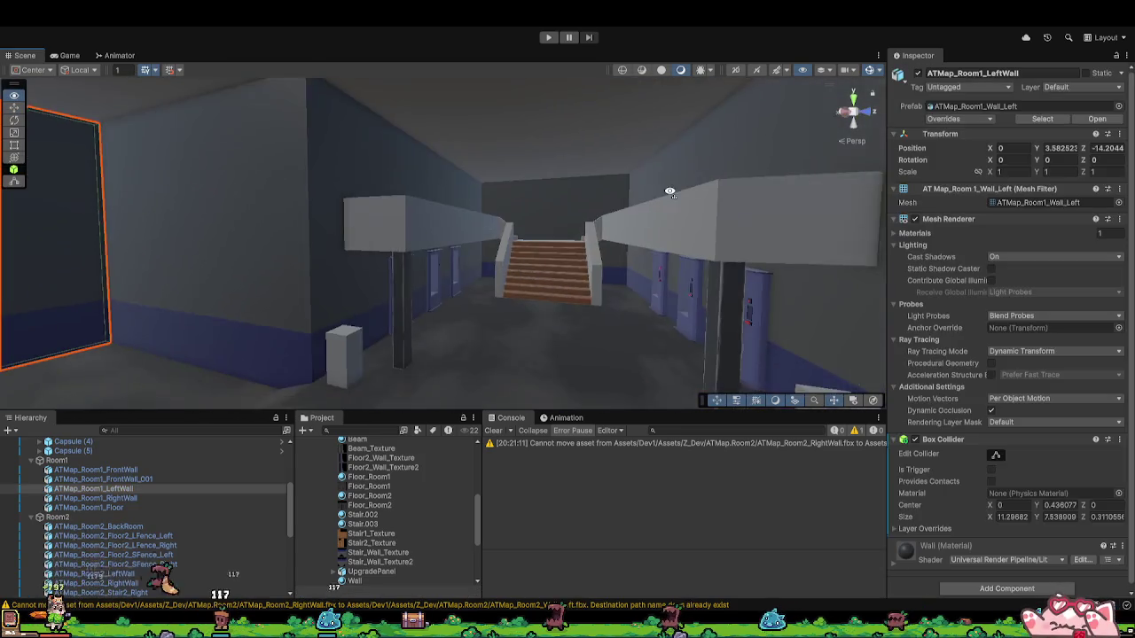
left_click(379, 212)
left_click(484, 286)
mouse_move(483, 287)
left_mouse_down()
mouse_move(520, 279)
mouse_move(496, 301)
mouse_move(570, 337)
mouse_move(509, 288)
left_mouse_up()
left_click(520, 279)
key("f")
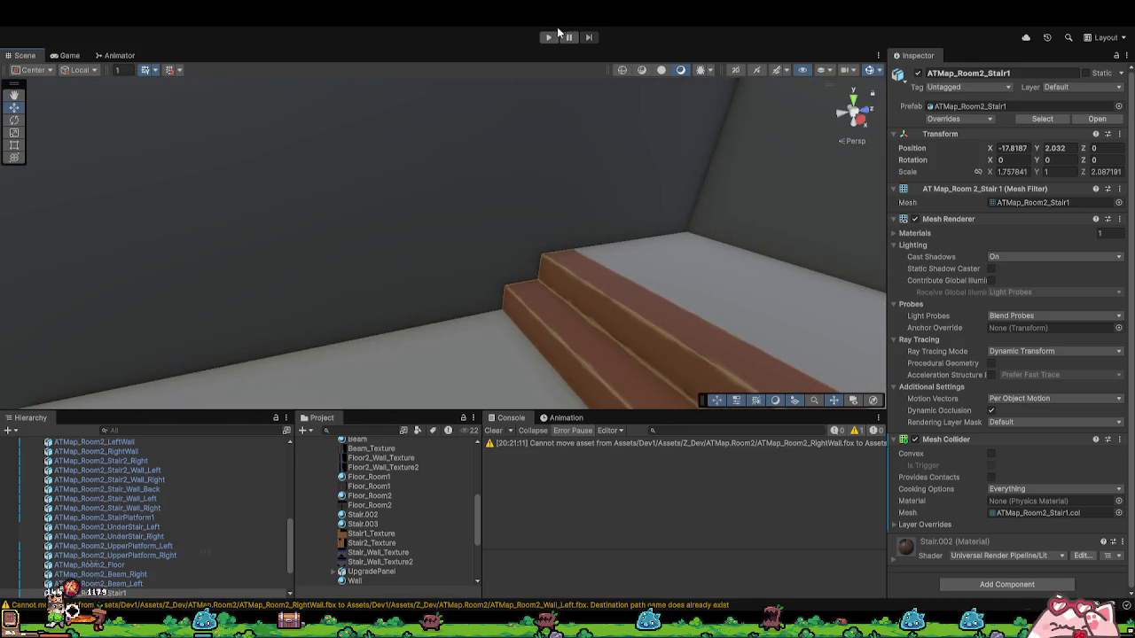
key("ctrl+p")
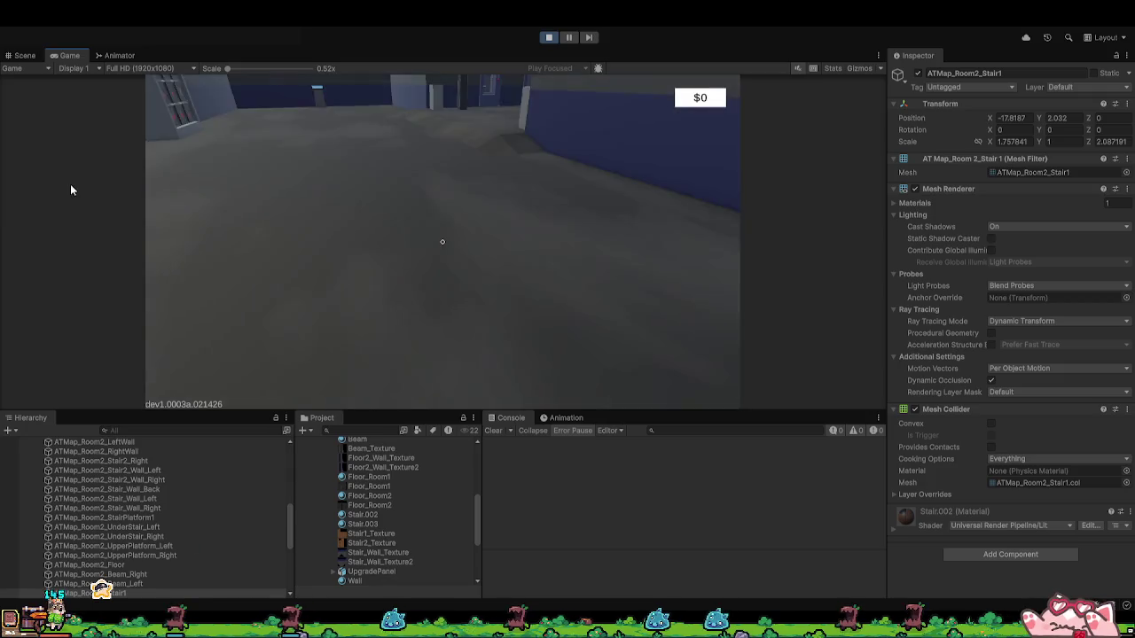
mouse_move(175, 241)
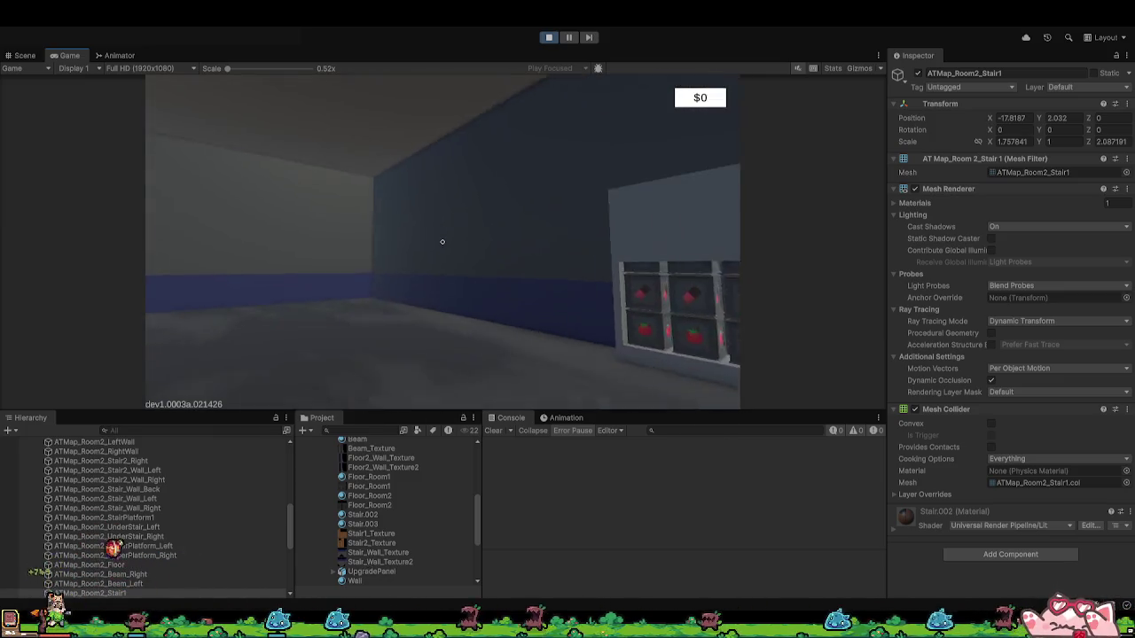
Step: Walk to the crates and start stocking the shelf with canisters from the bin
key("w")
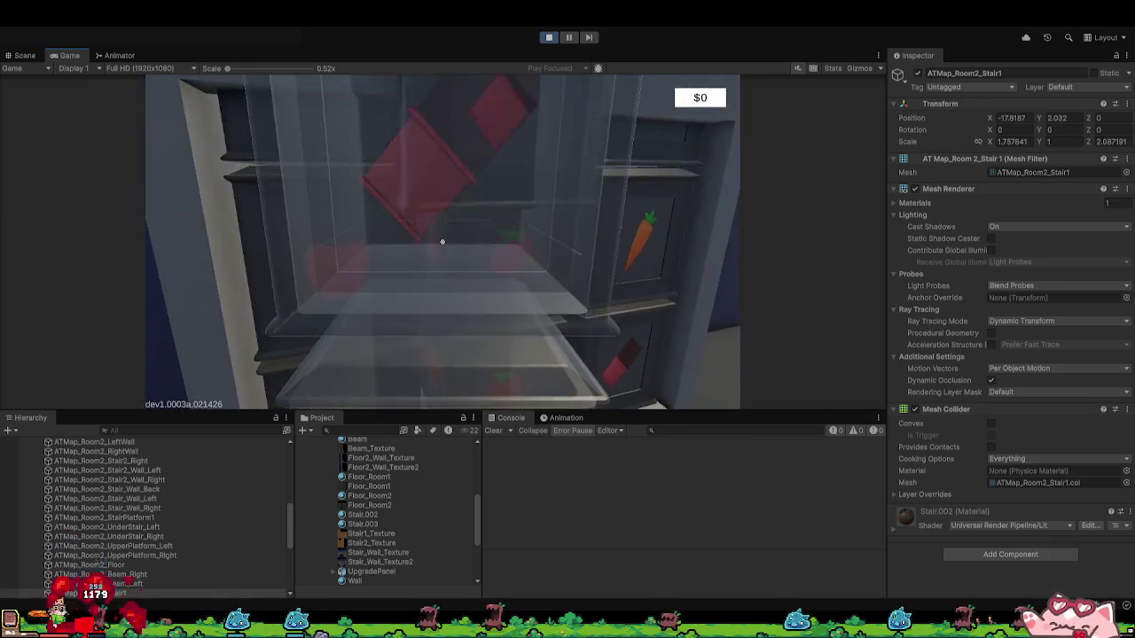
left_click(442, 241)
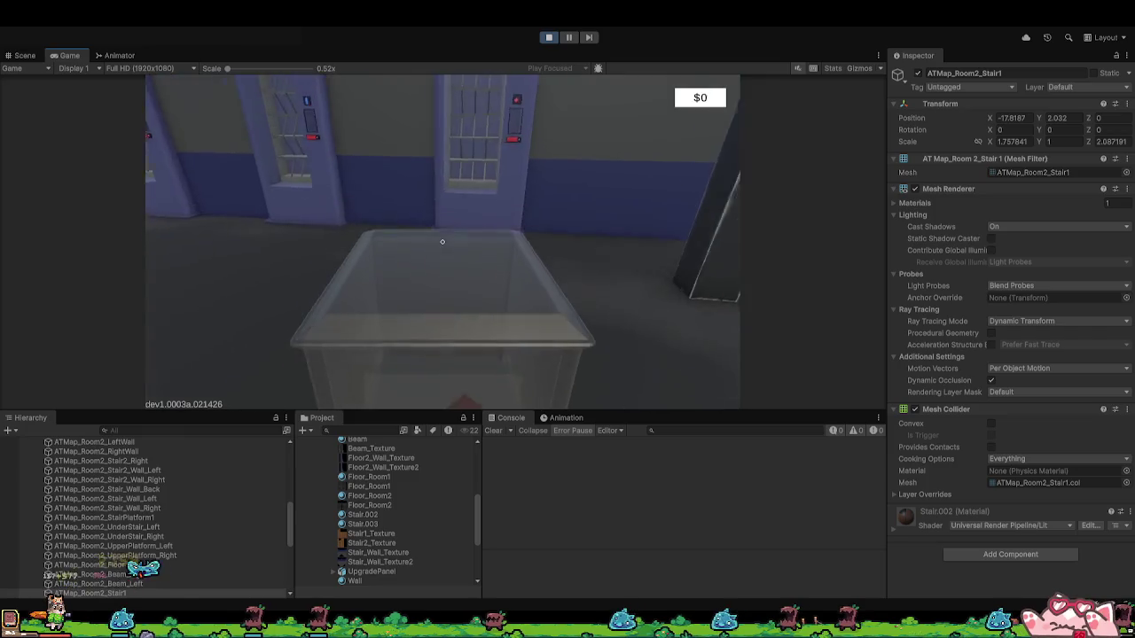
left_click(587, 239)
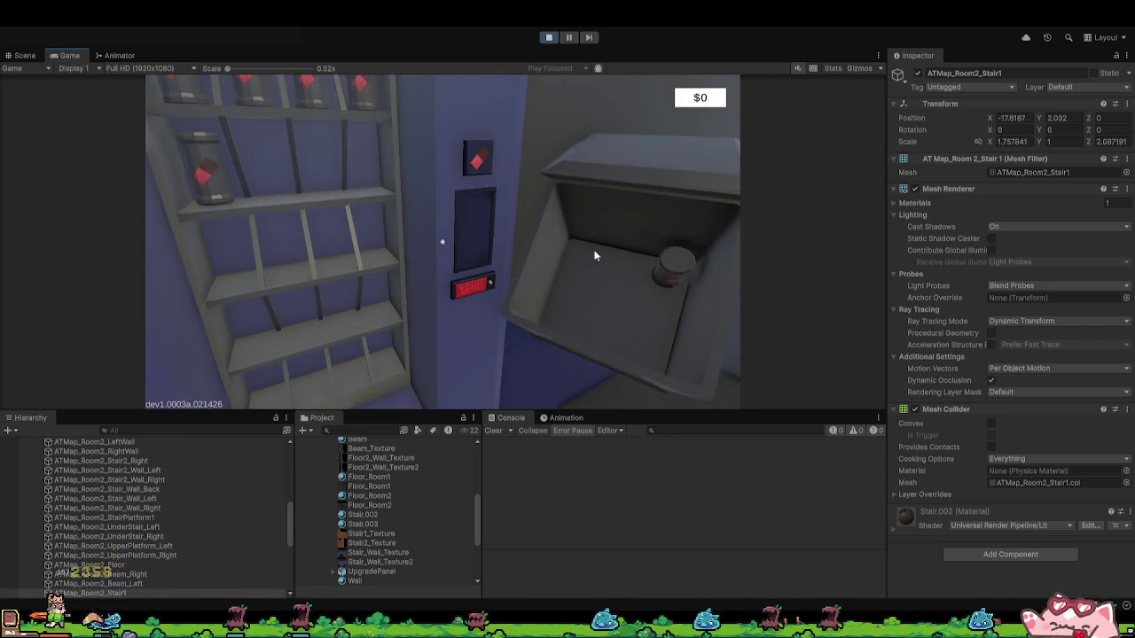
left_click(594, 253)
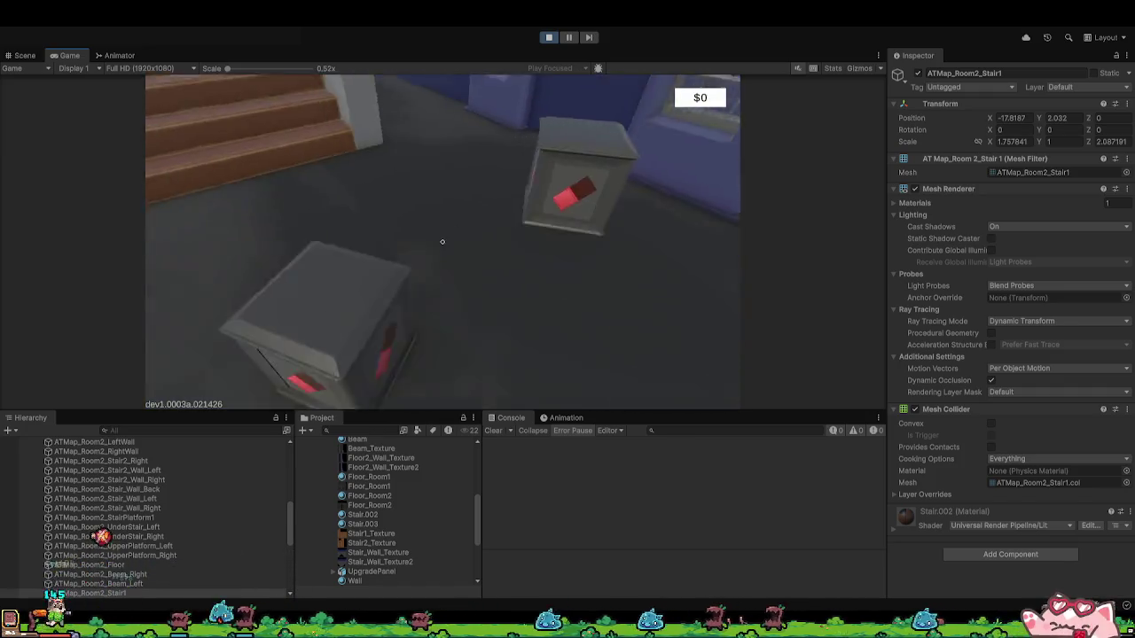
left_click(408, 213)
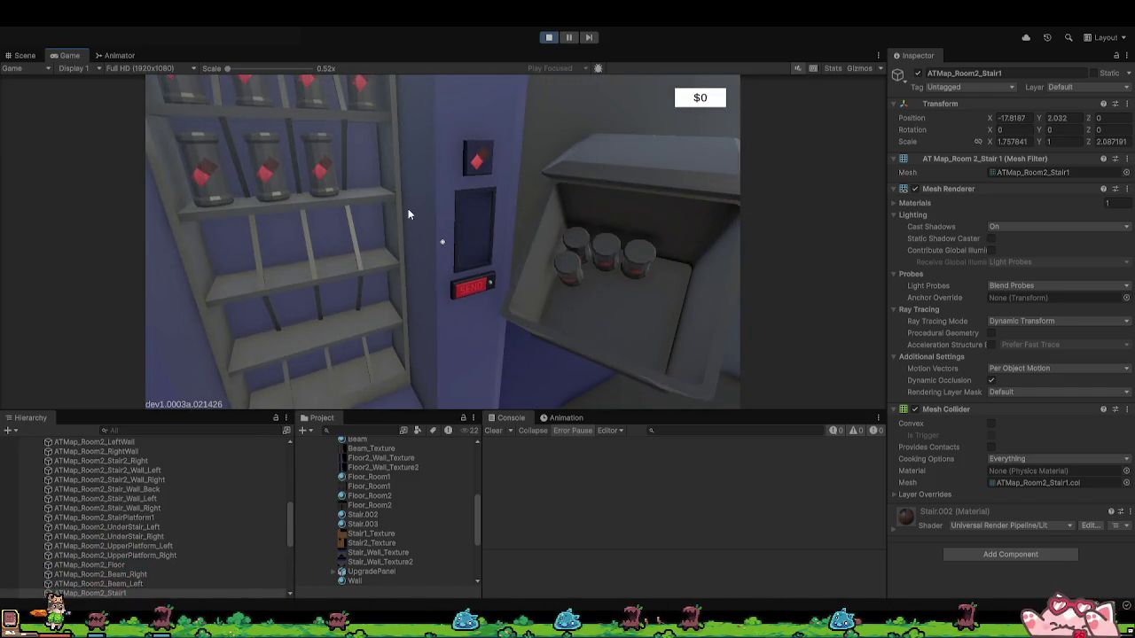
Step: Place the remaining canisters, send the stocked shelf for $80, and stop play mode
left_click(576, 253)
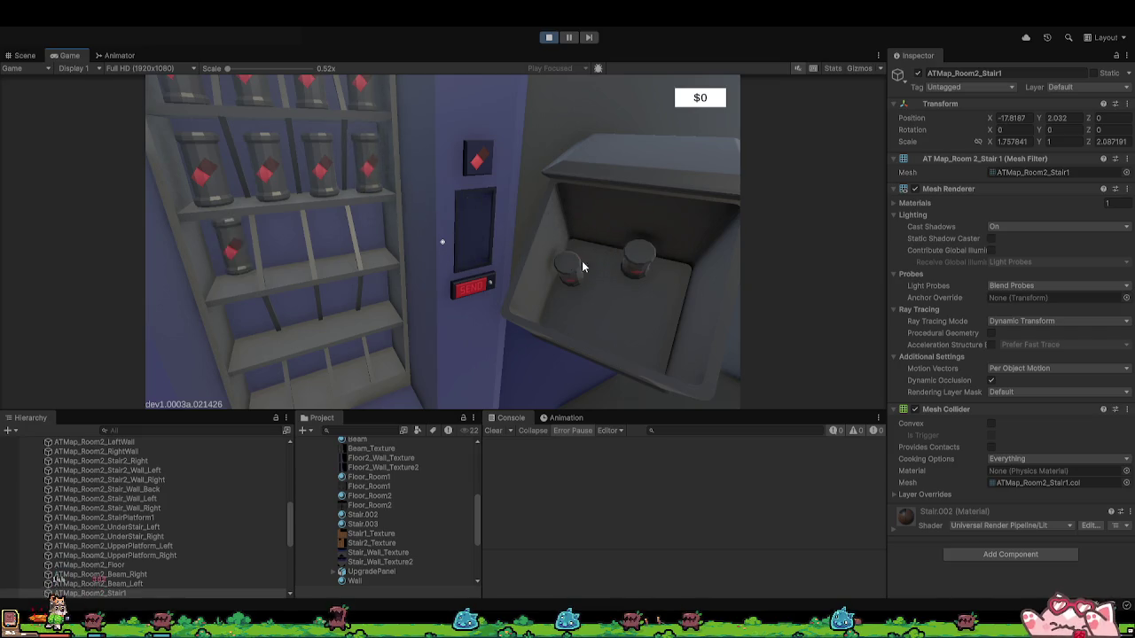
left_click(637, 258)
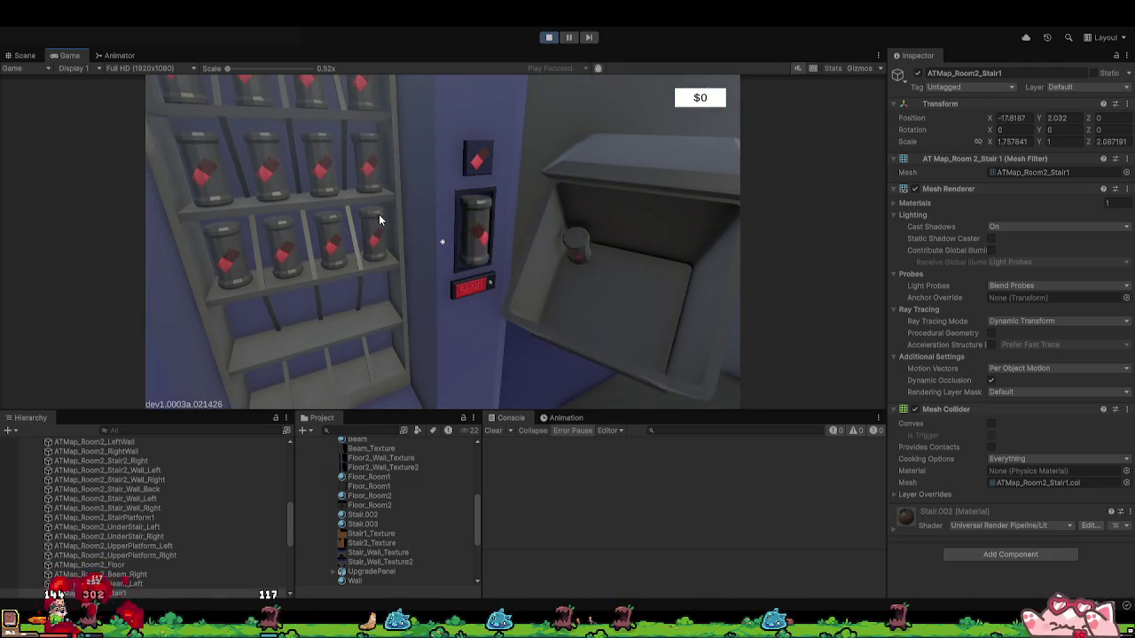
left_click(428, 254)
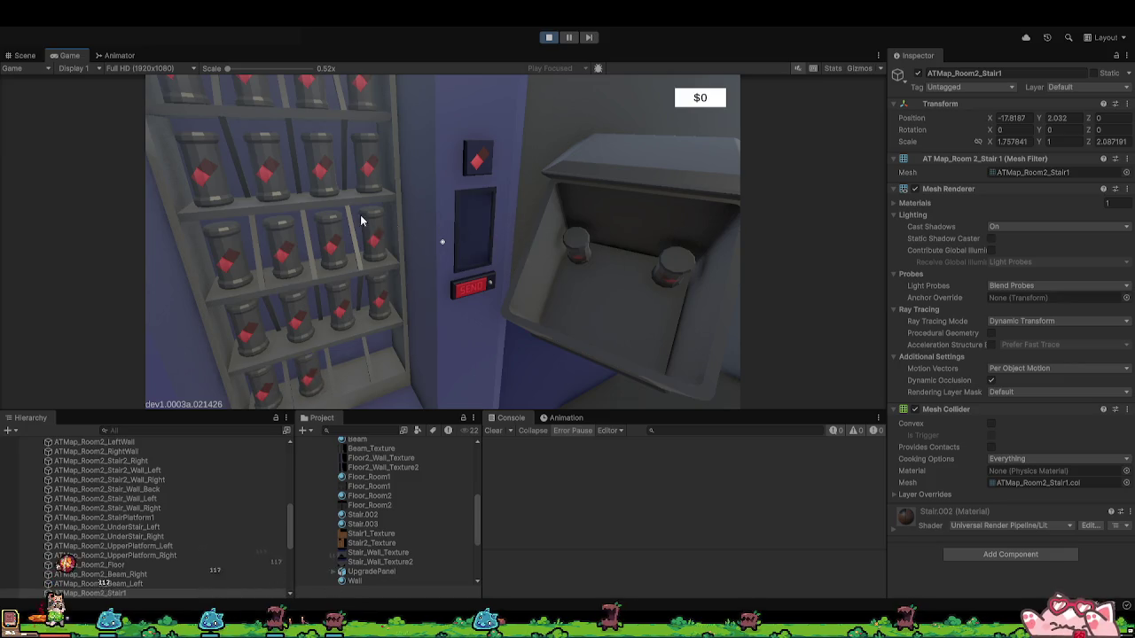
left_click(505, 282)
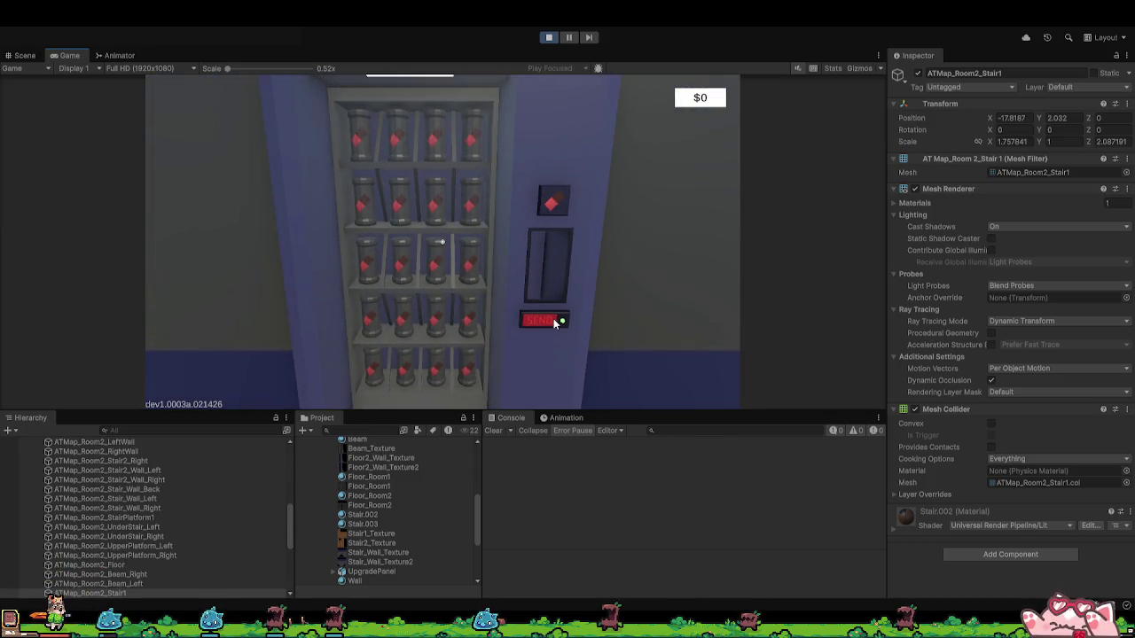
left_click(553, 319)
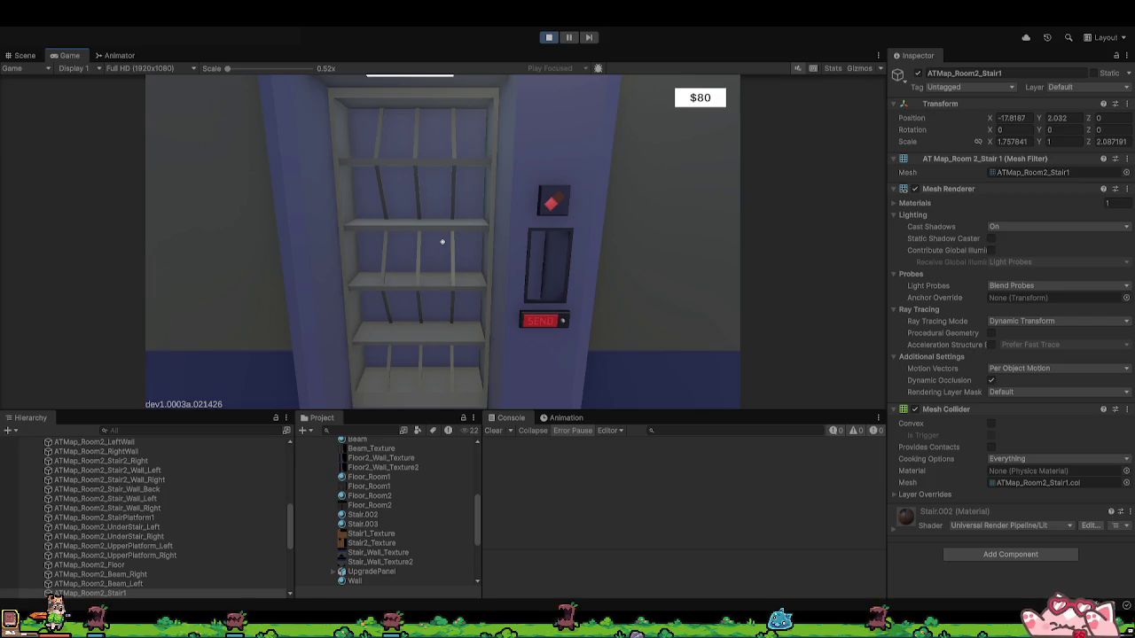
key("ctrl+p")
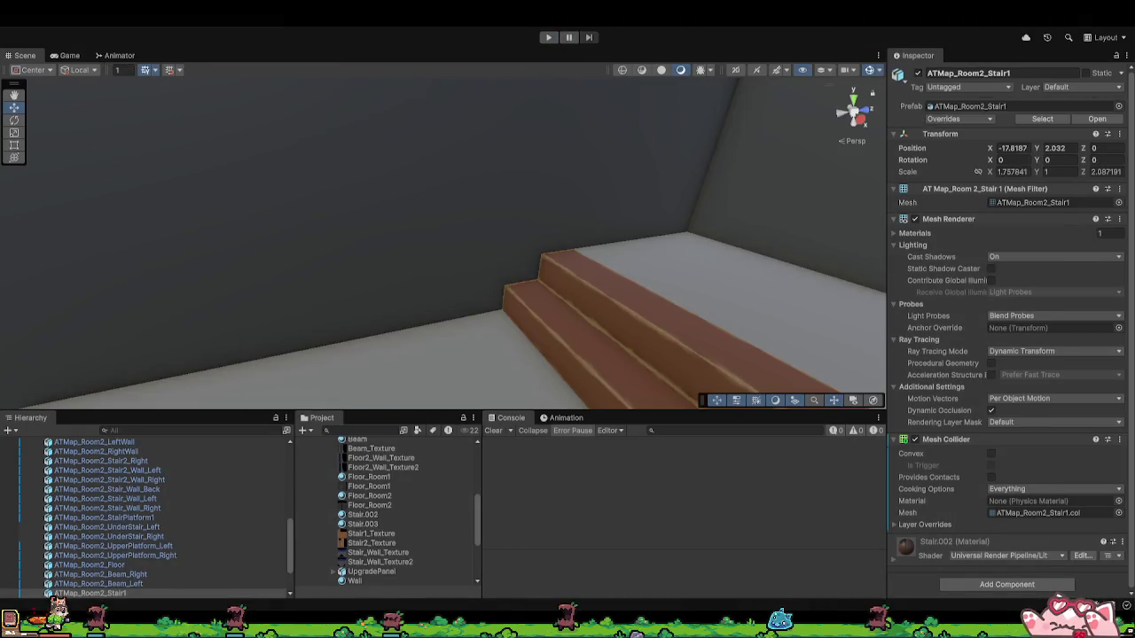